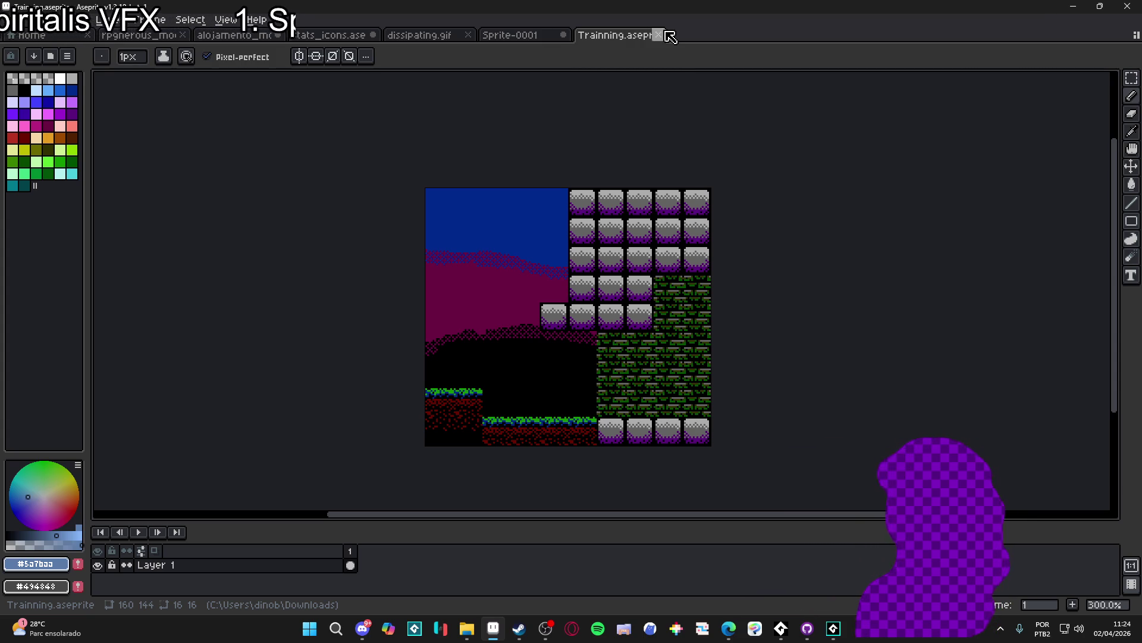
Close Trainning.aseprite and Sprite-0001 without saving, then zoom the dissipating.gif canvas
click(667, 35)
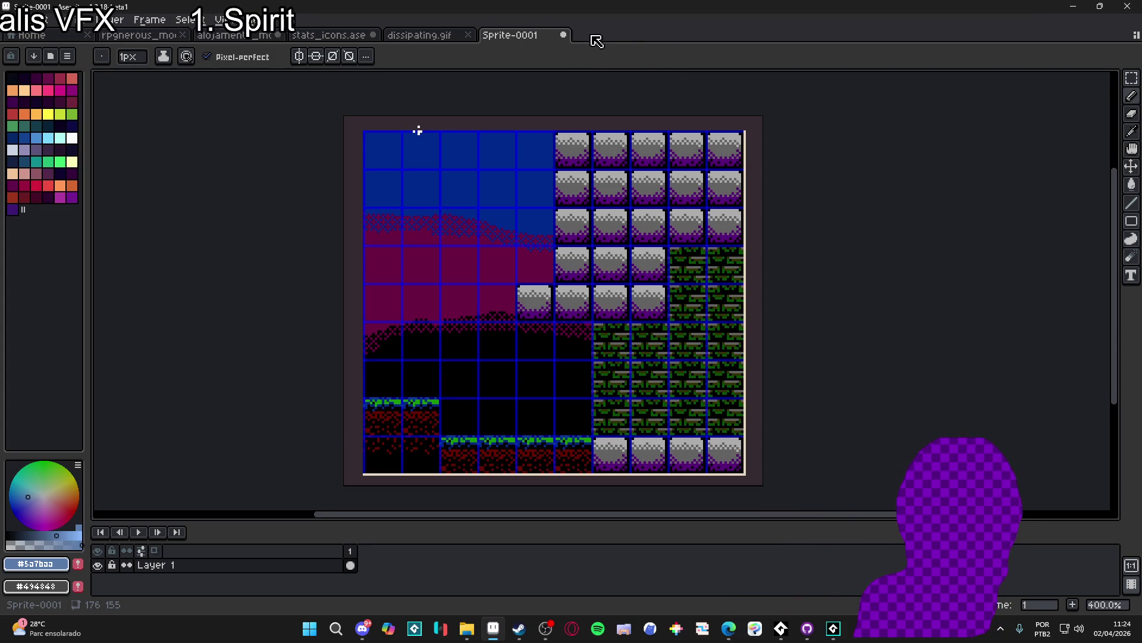
click(564, 35)
click(571, 340)
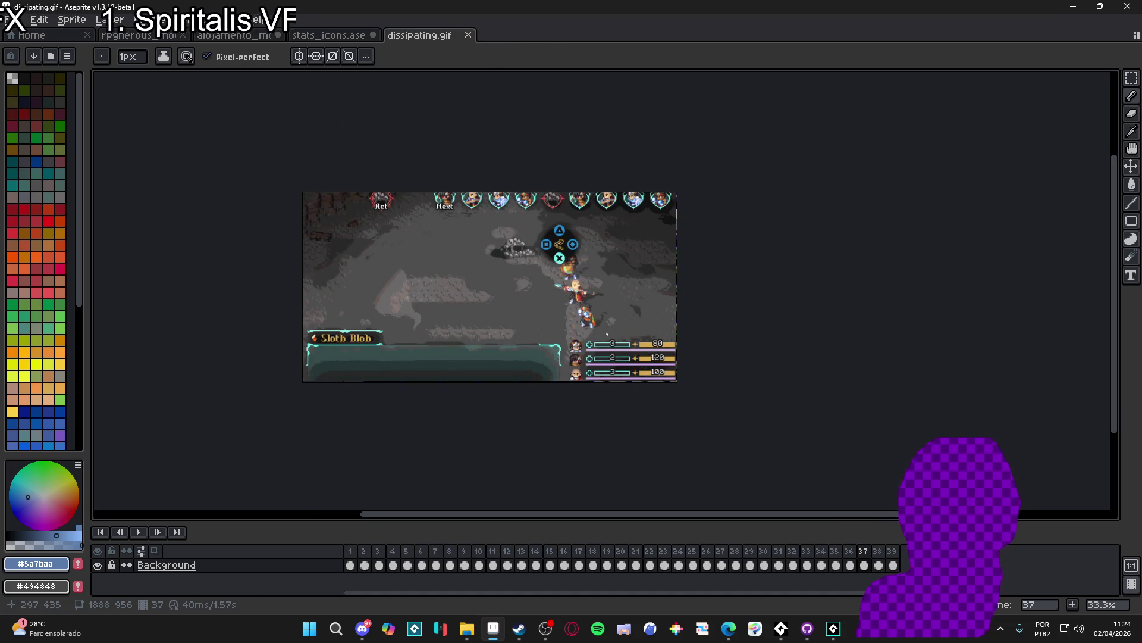
scroll(361, 278, up, 1)
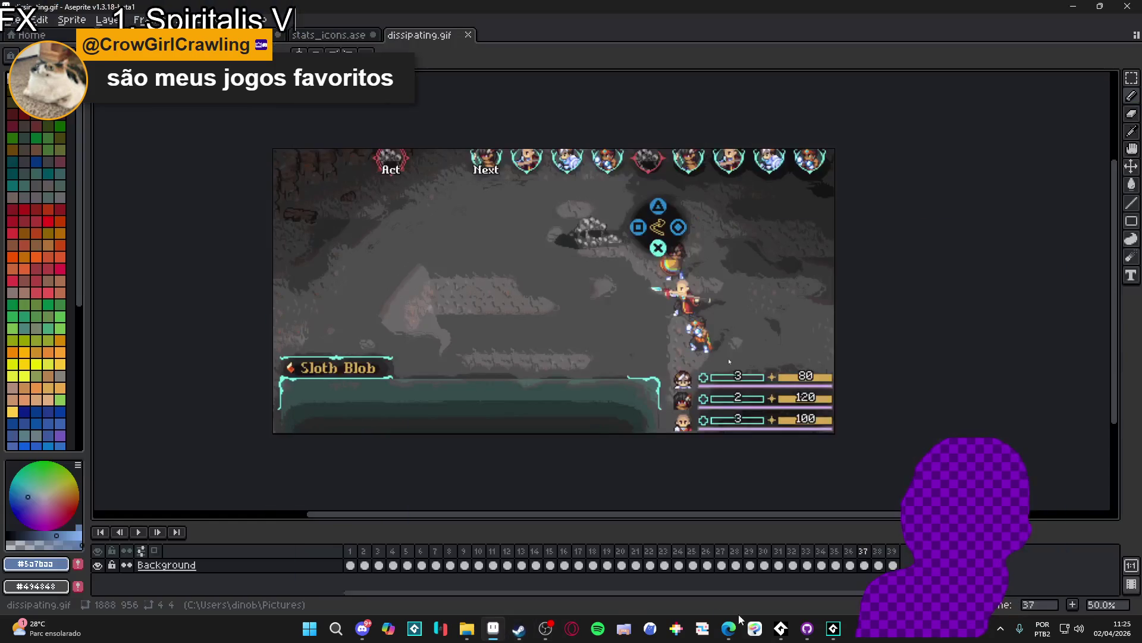
Bring up the GameMaker dissipating sequence, nudge its canvas view up, then switch to Steam
click(833, 628)
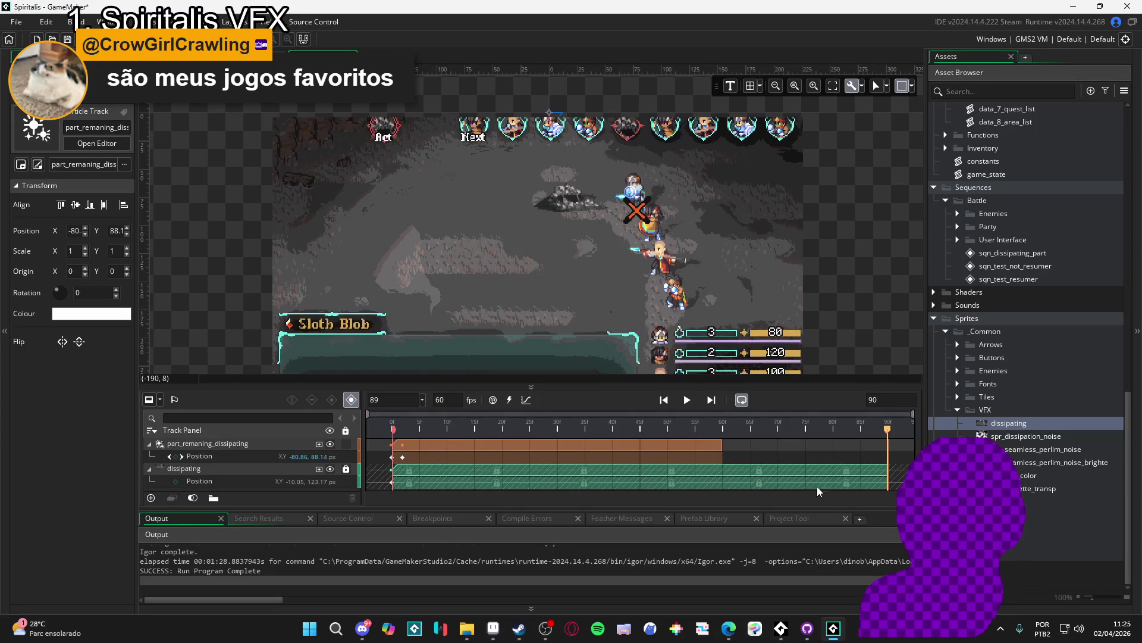
drag(608, 312, 608, 293)
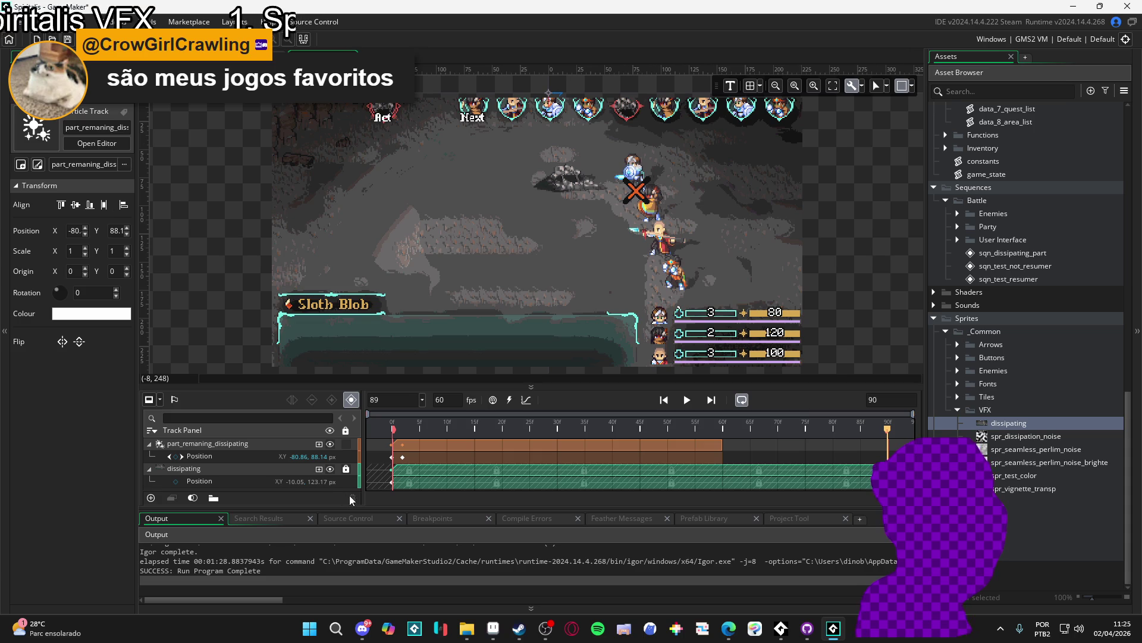
click(518, 627)
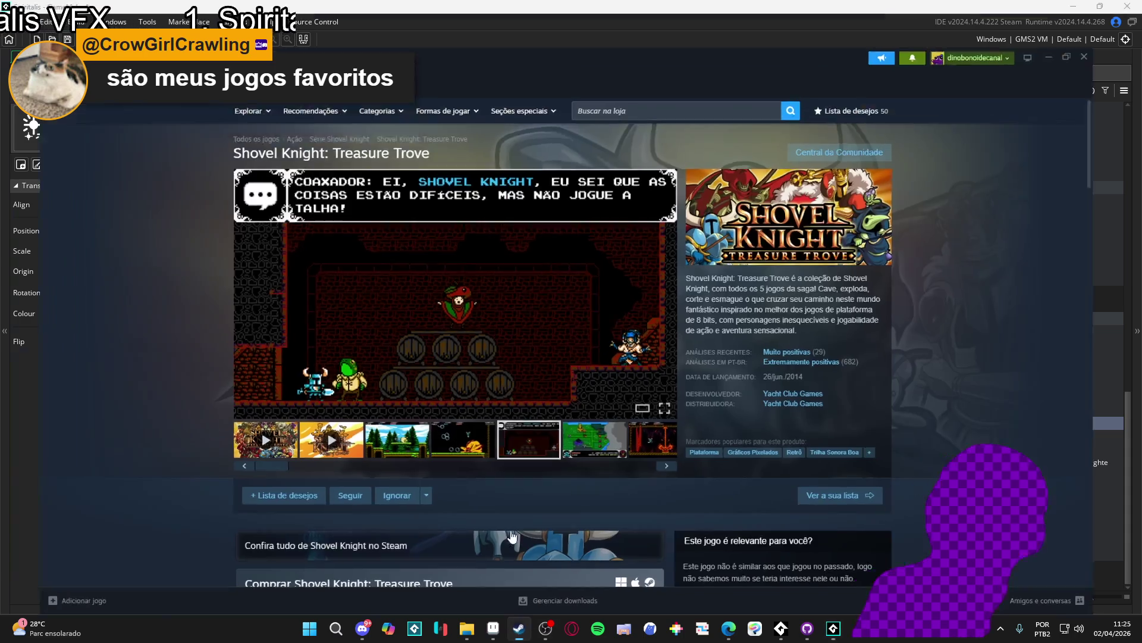
Search the store for 'bloodsta' and open the Bloodstained: Ritual of the Night page
click(650, 76)
text(blood)
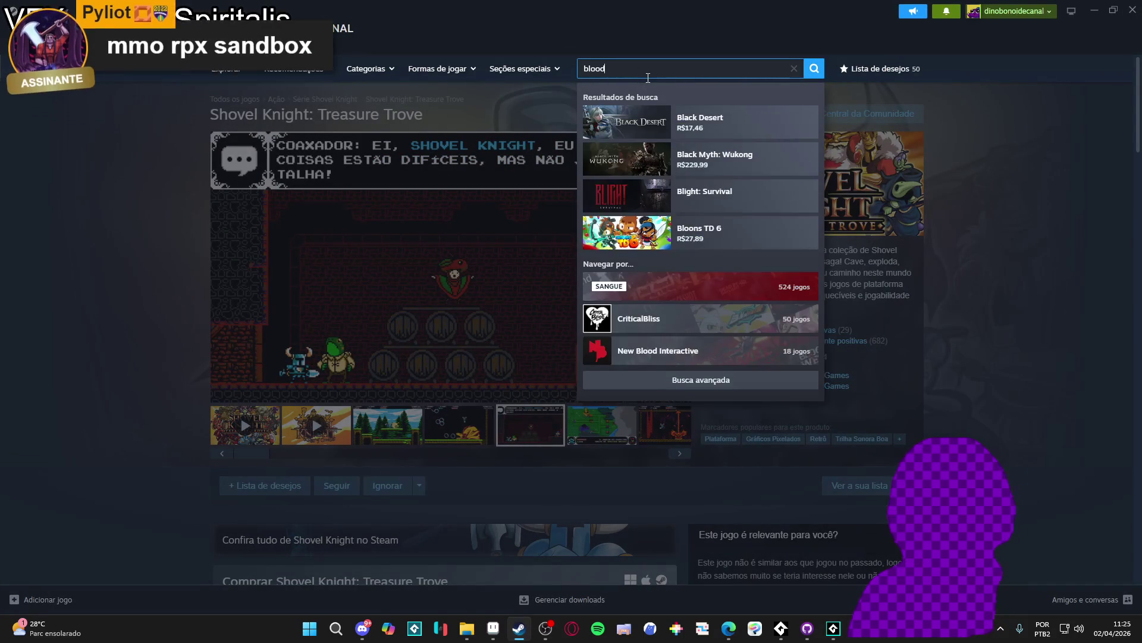
text(sta)
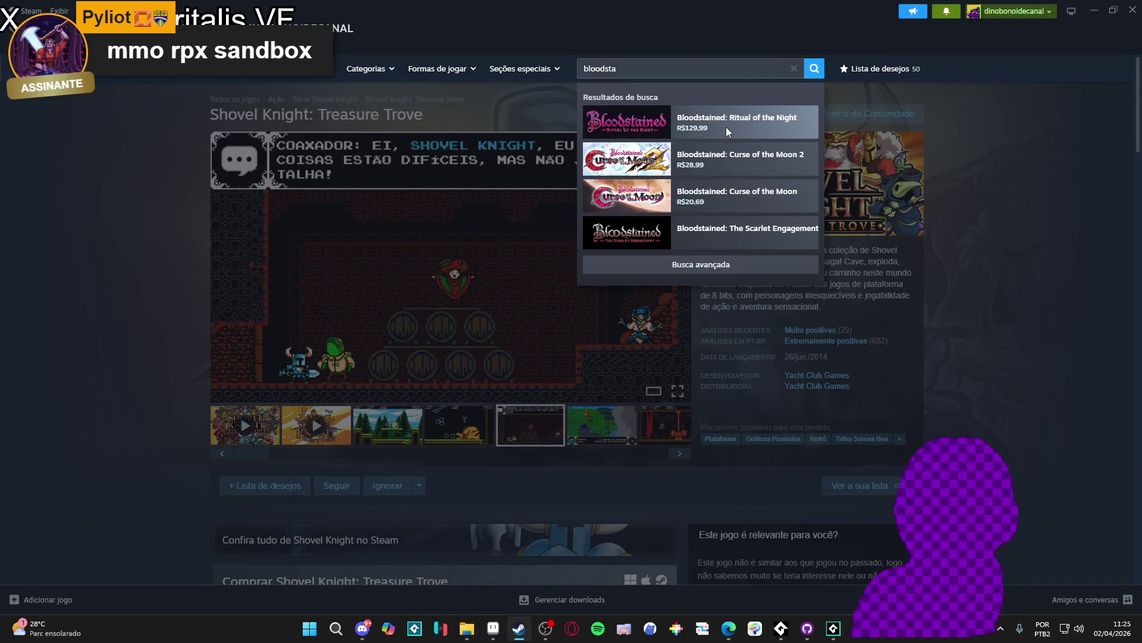
click(744, 122)
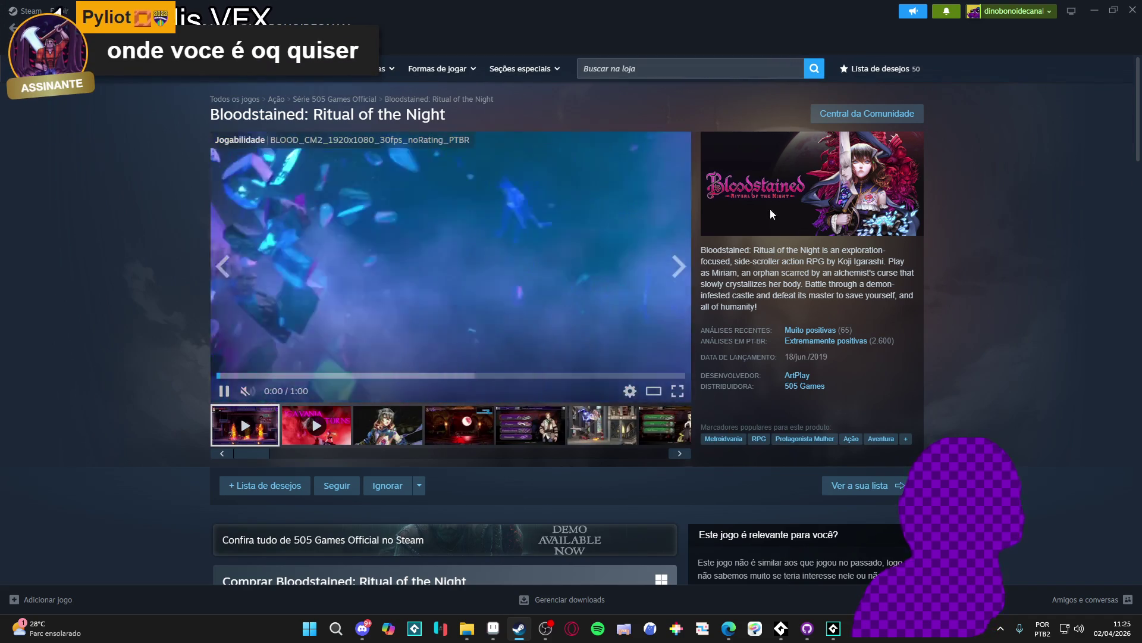
scroll(687, 346, down, 7)
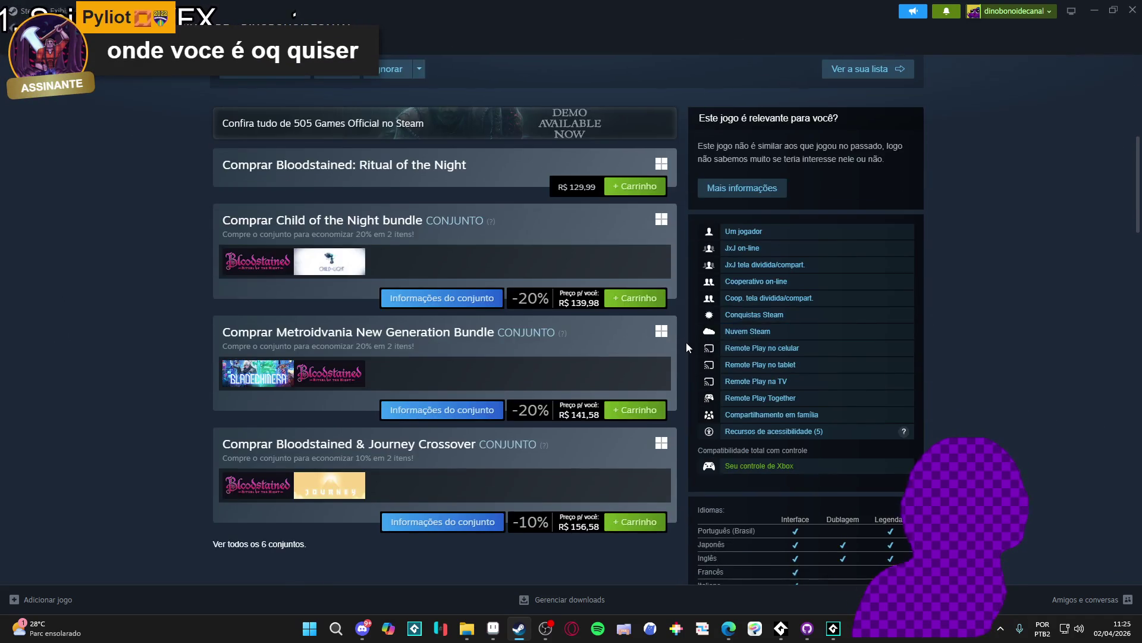
scroll(686, 347, up, 7)
Search 'curse of the mo' and open the Bloodstained: Curse of the Moon page
click(671, 67)
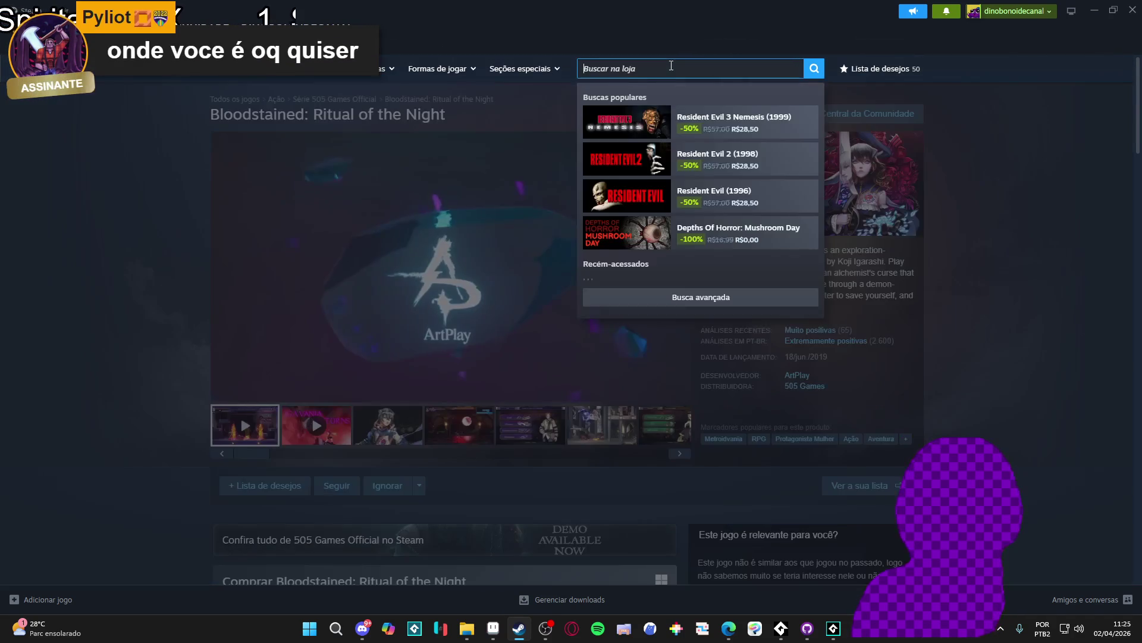
text(curso of)
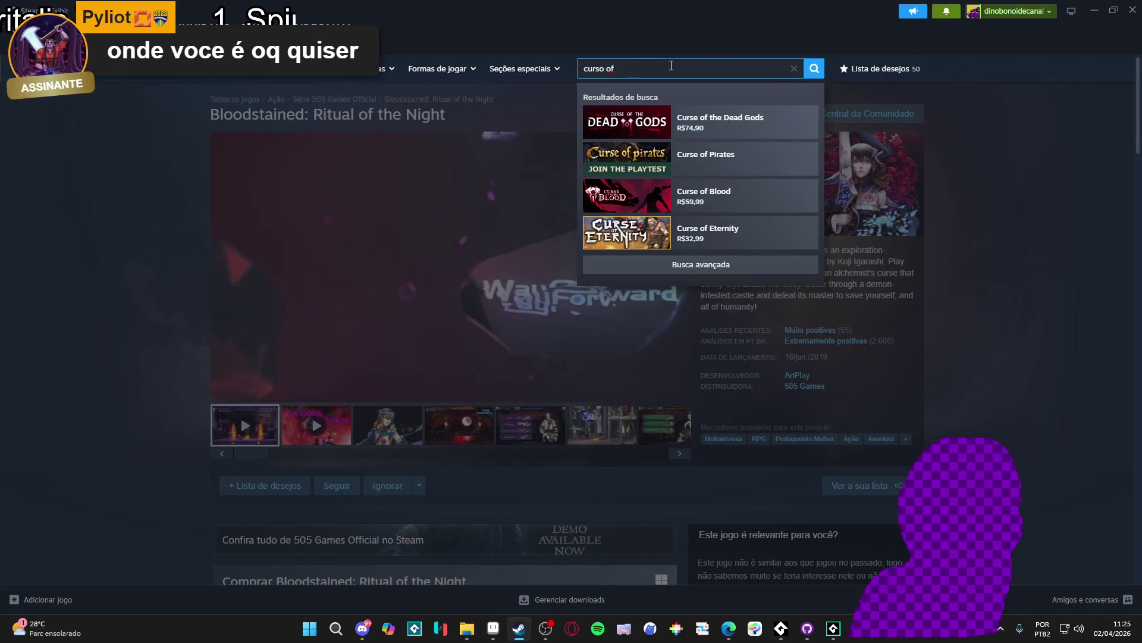
text( the dead)
key(ctrl+a)
key(BackSpace)
text(curse of the mo)
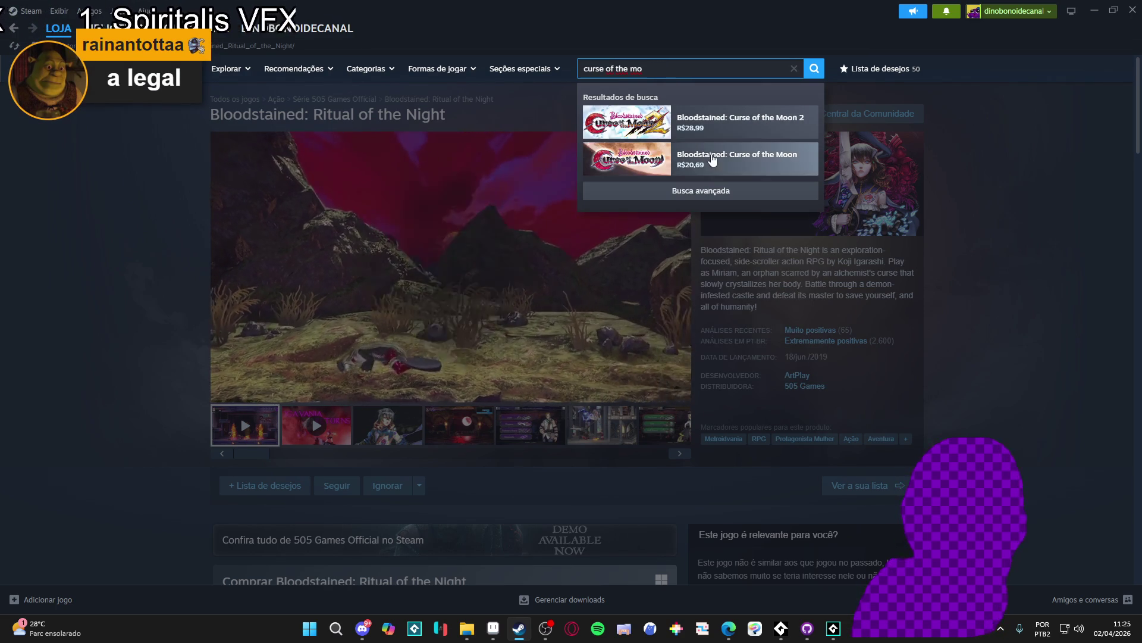
click(723, 167)
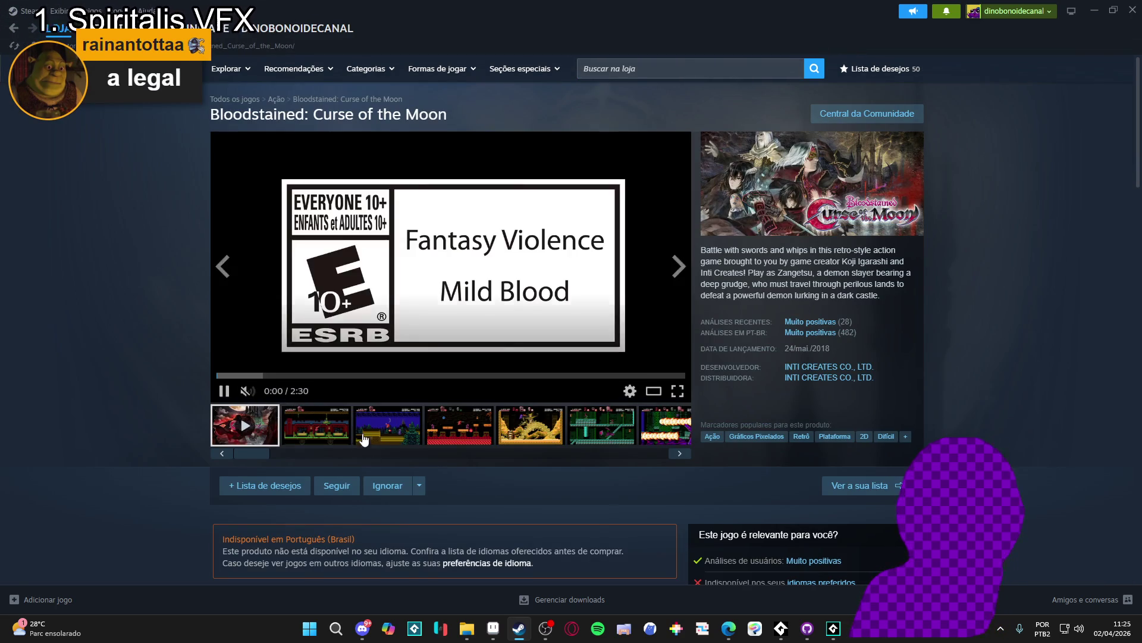
Page through five Curse of the Moon screenshots at full size, then start a 'mina' store search
click(535, 350)
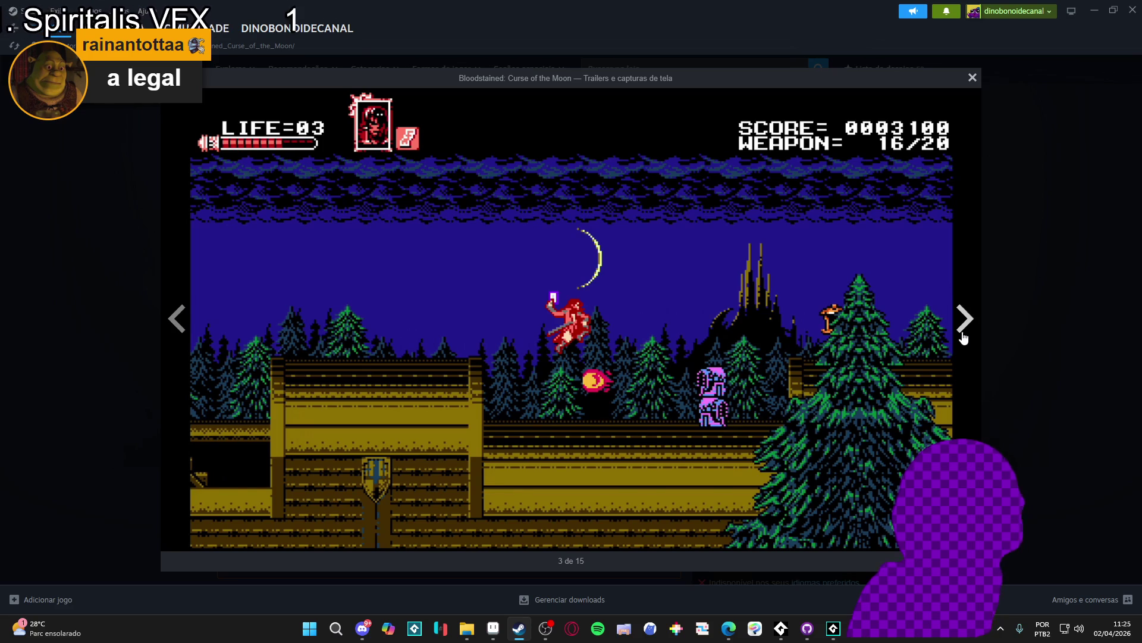
click(969, 326)
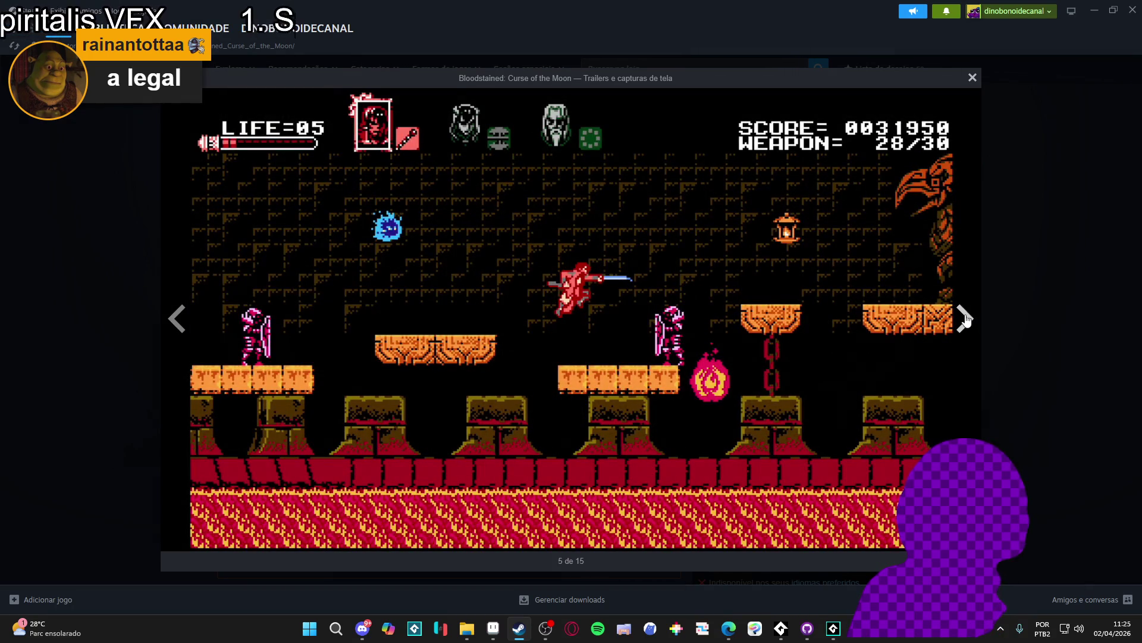
click(966, 320)
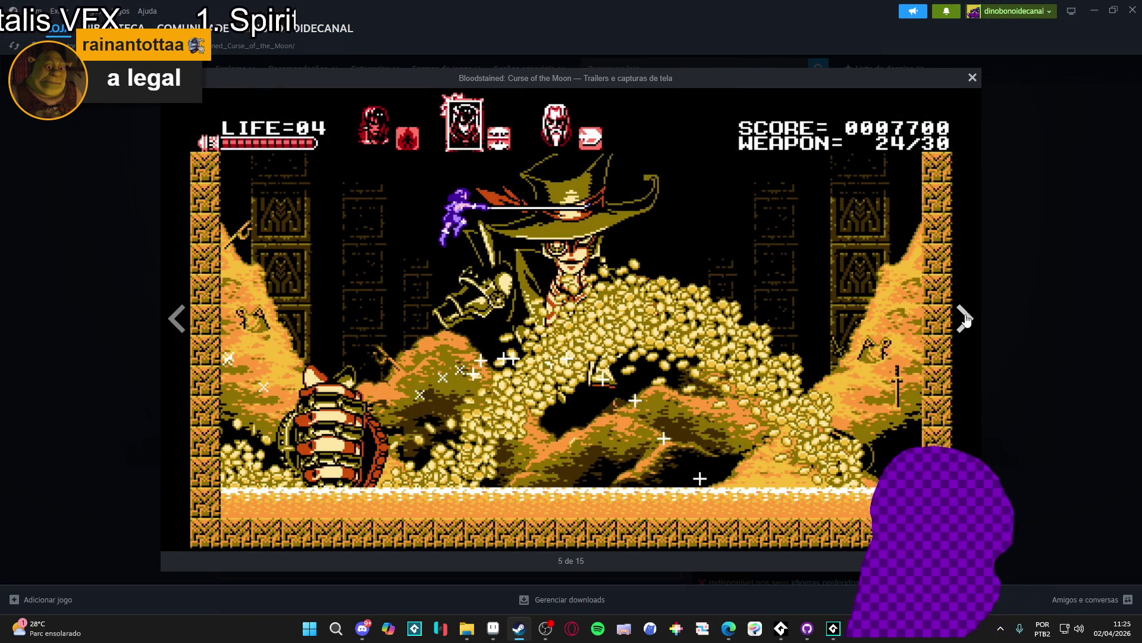
click(966, 320)
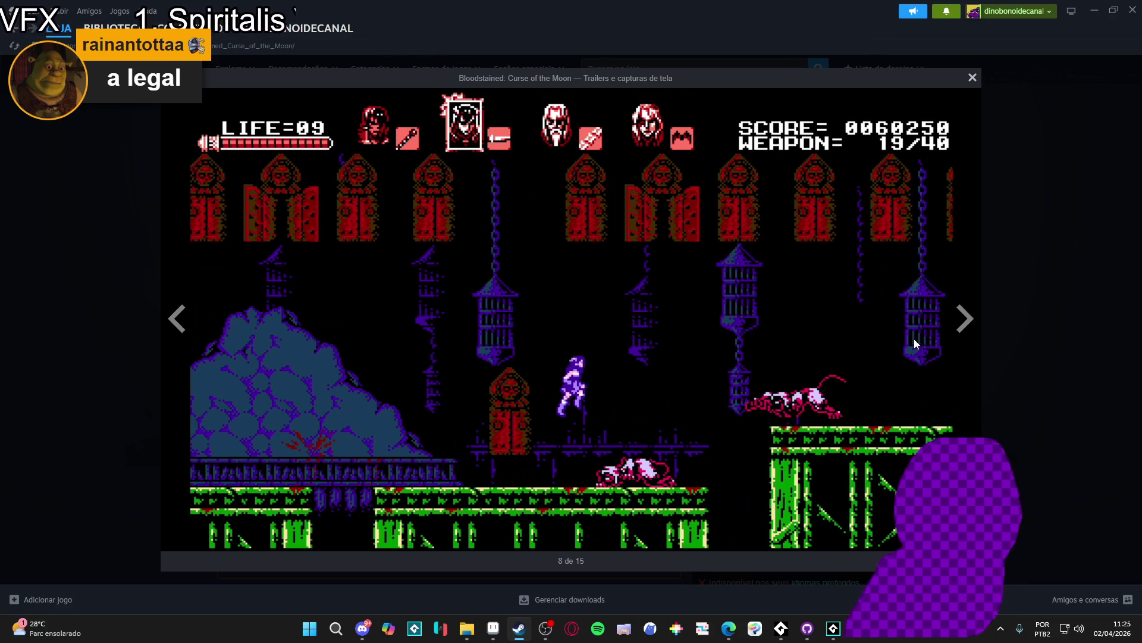
click(965, 320)
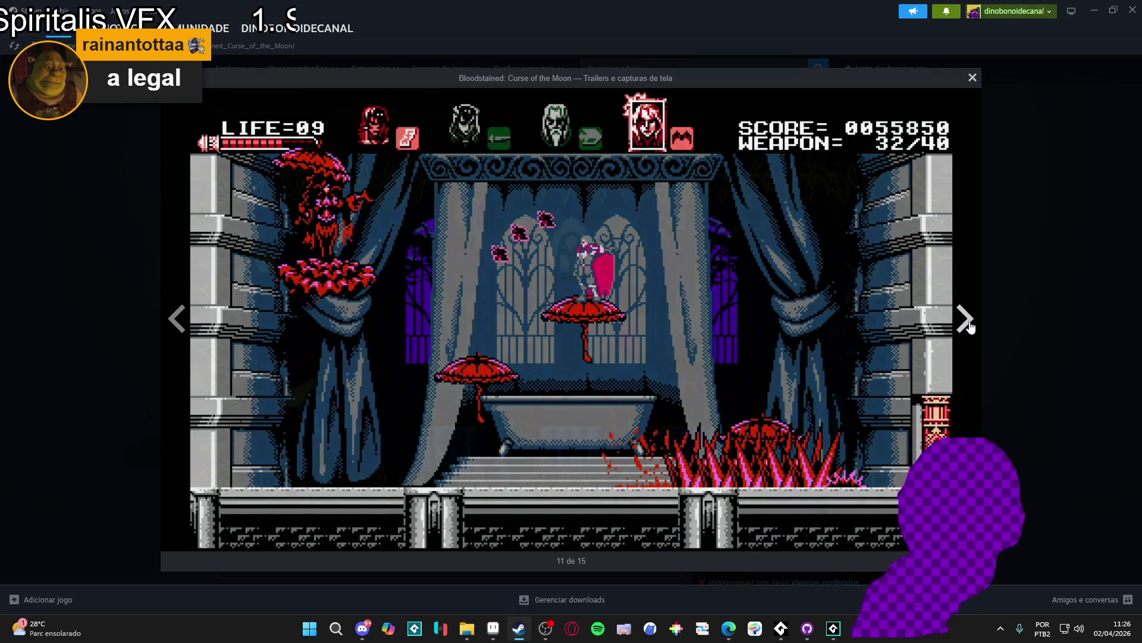
click(970, 326)
click(1026, 223)
click(651, 68)
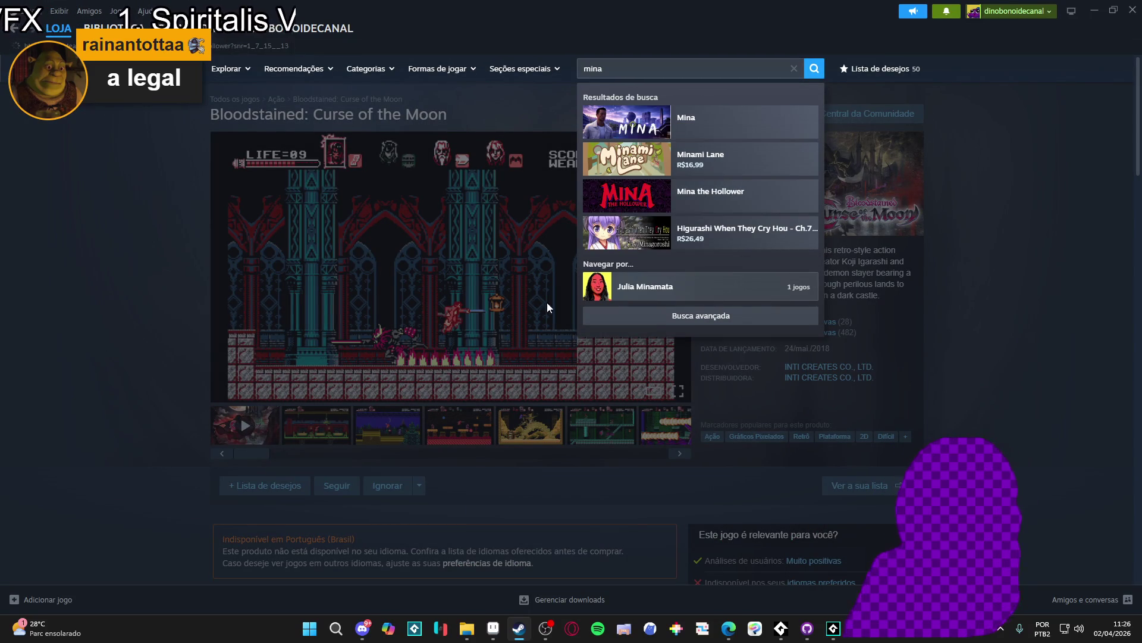
Open the Mina the Hollower store page and step through four carousel screenshots
click(701, 191)
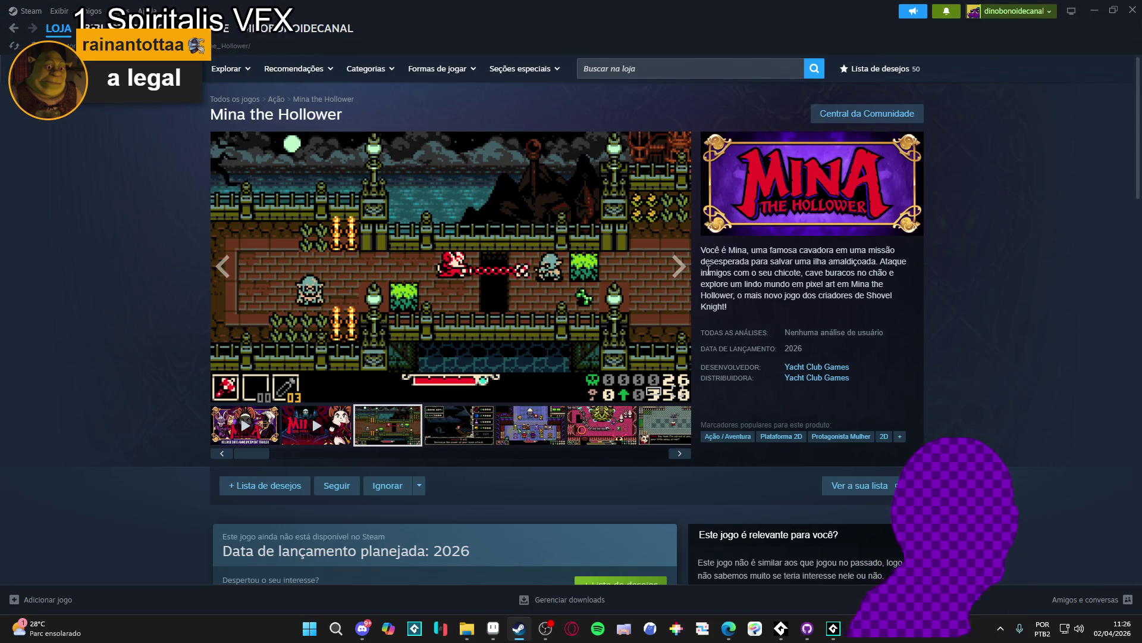
click(673, 278)
click(673, 278)
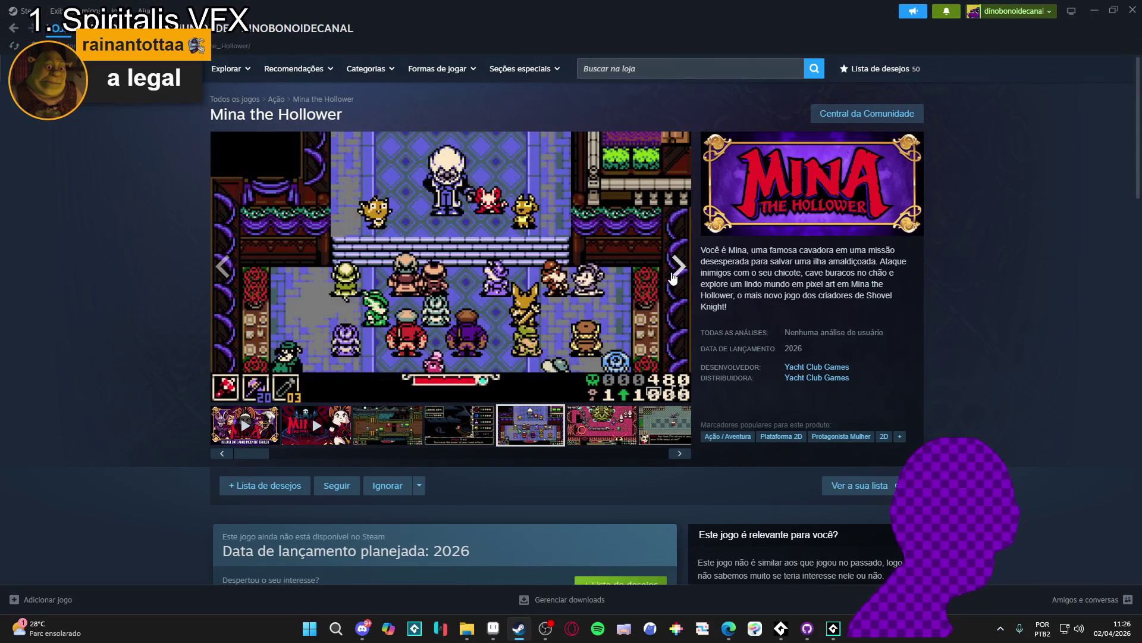
click(673, 278)
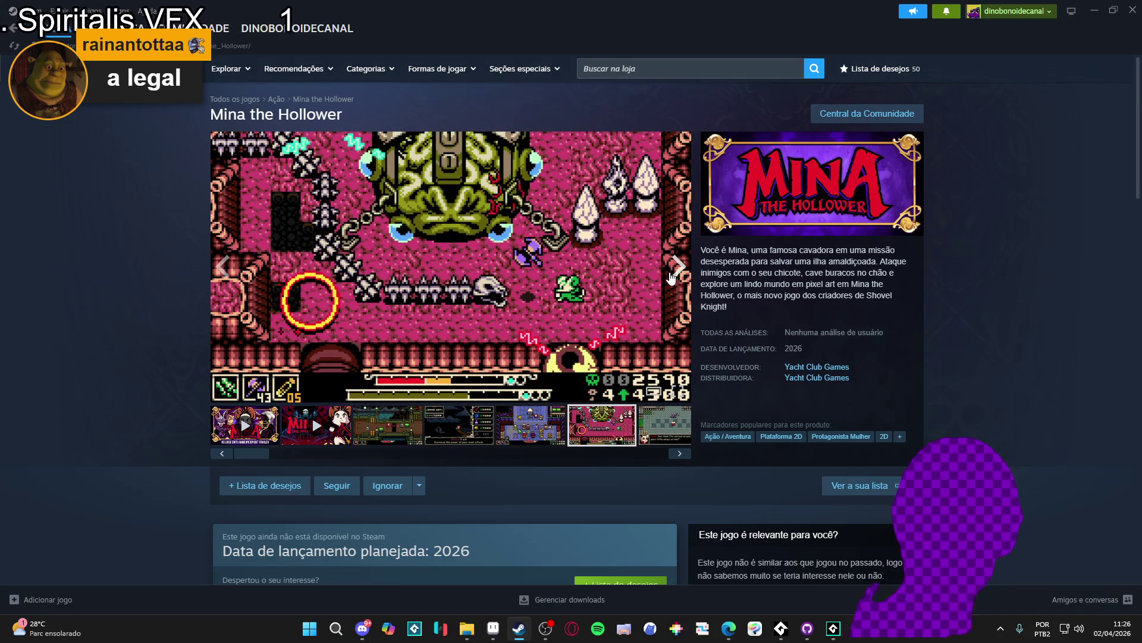
click(672, 277)
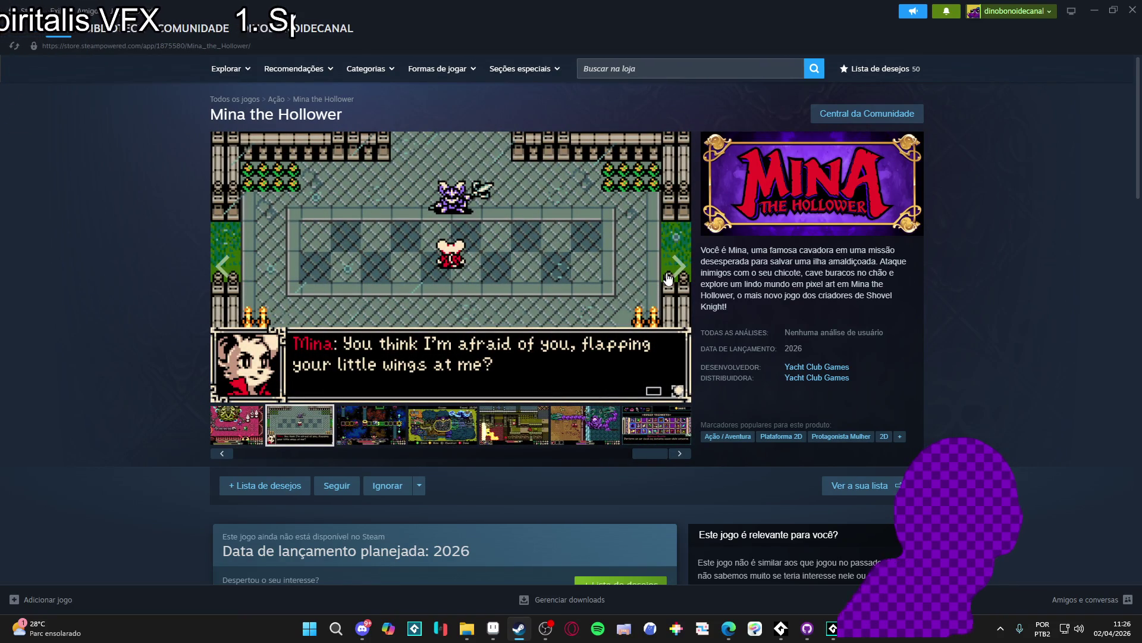
View Mina the Hollower screenshots full-size, then restore Steam's window and return to GameMaker
click(667, 276)
click(959, 321)
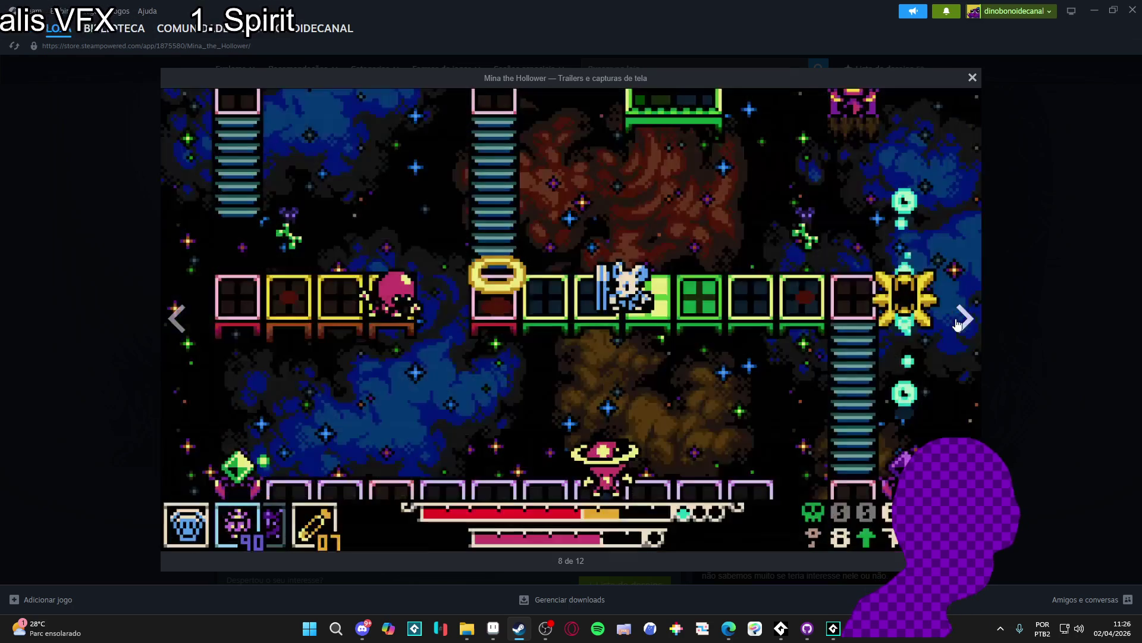
click(958, 324)
click(958, 324)
click(957, 324)
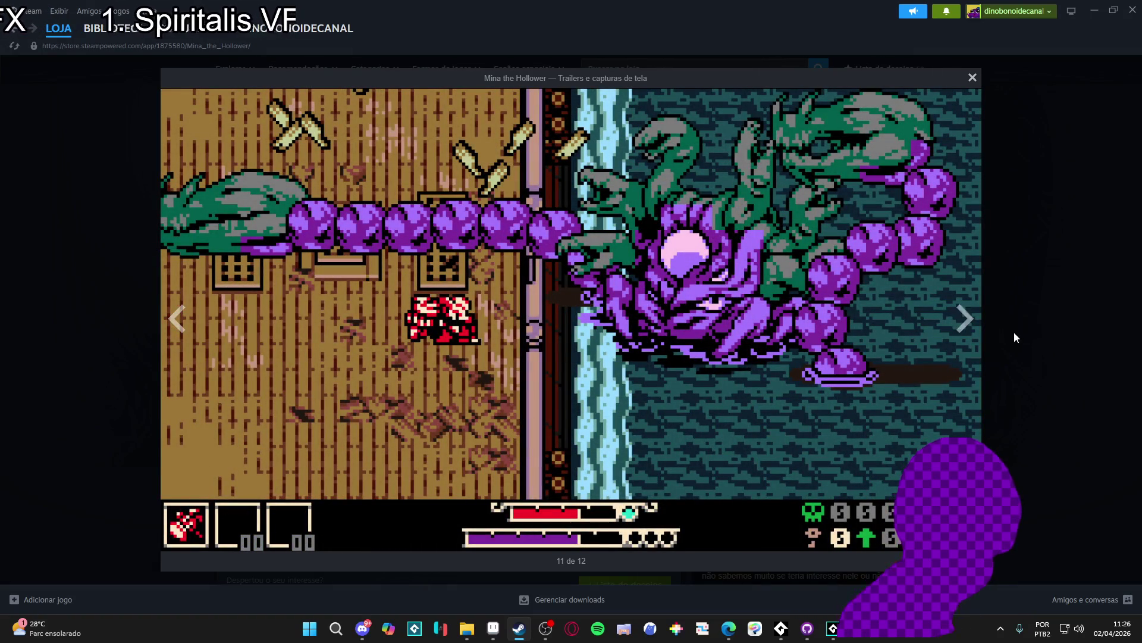
click(1013, 337)
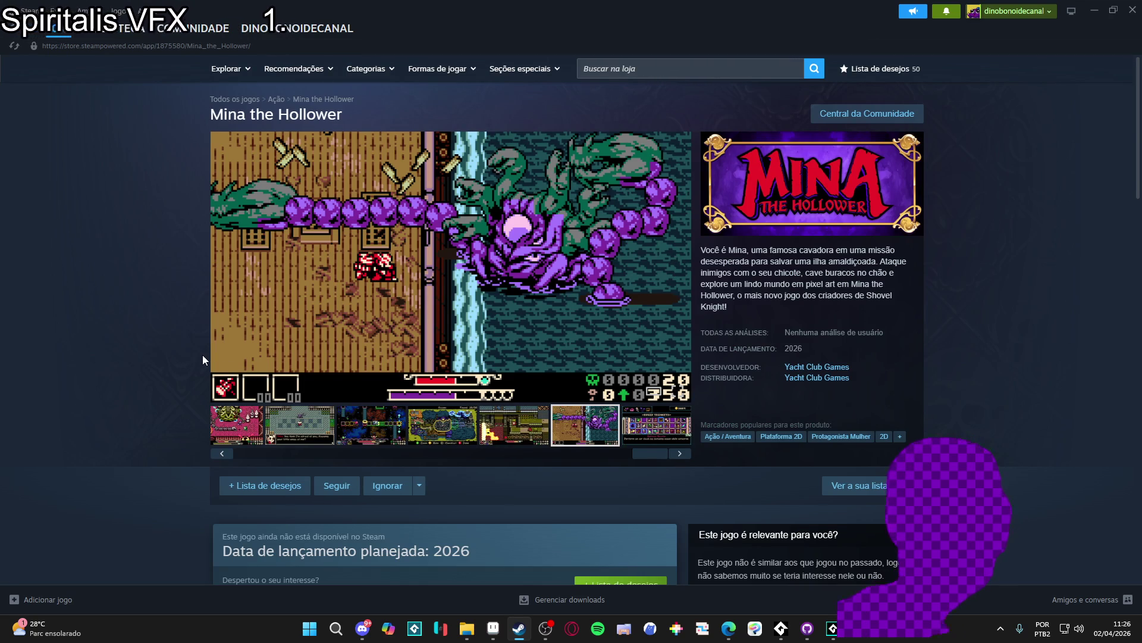
click(1113, 11)
click(1094, 5)
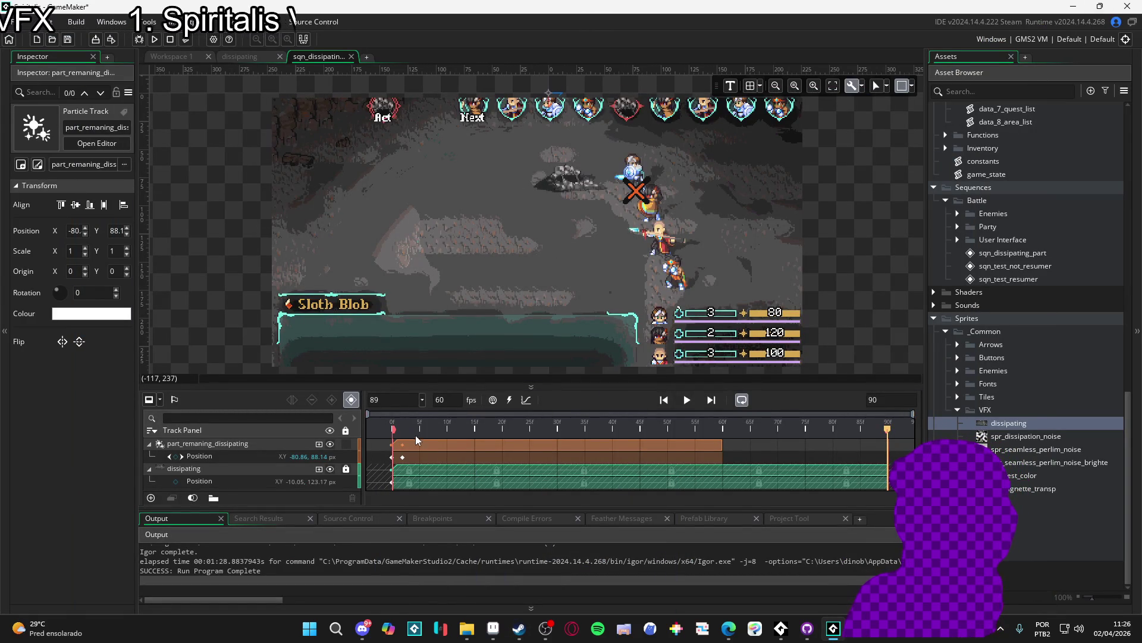
Run the Spiritalis project with F5 to launch a test battle
key(F5)
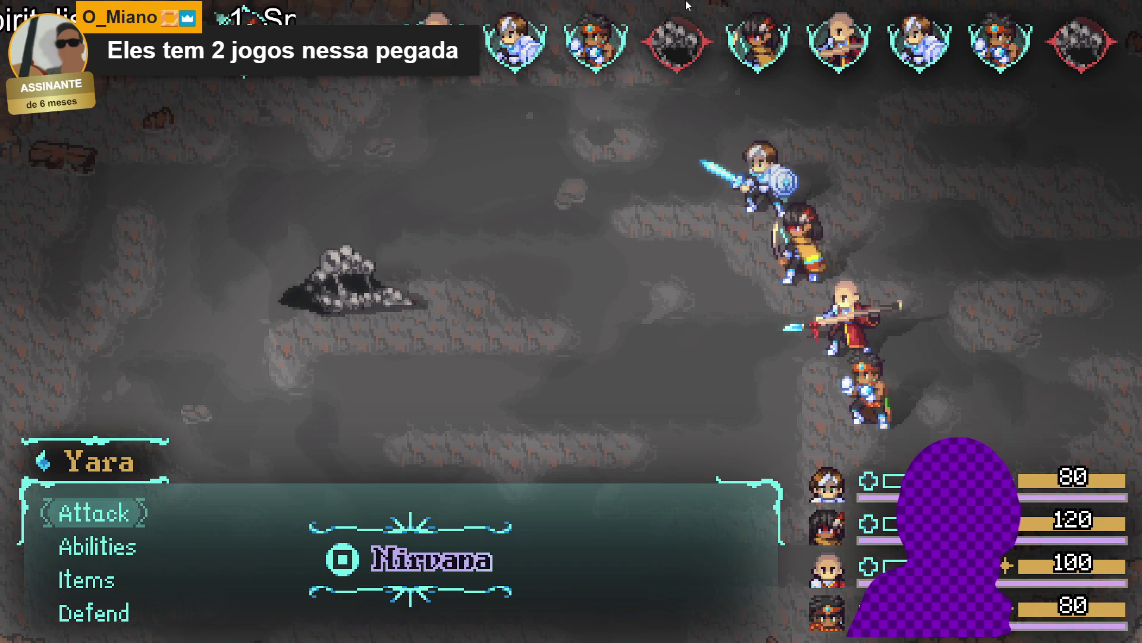
Have Yara defend, choose an ability for Zhe Wu, then collect the battle spoils
key(Up)
key(Return)
key(Down)
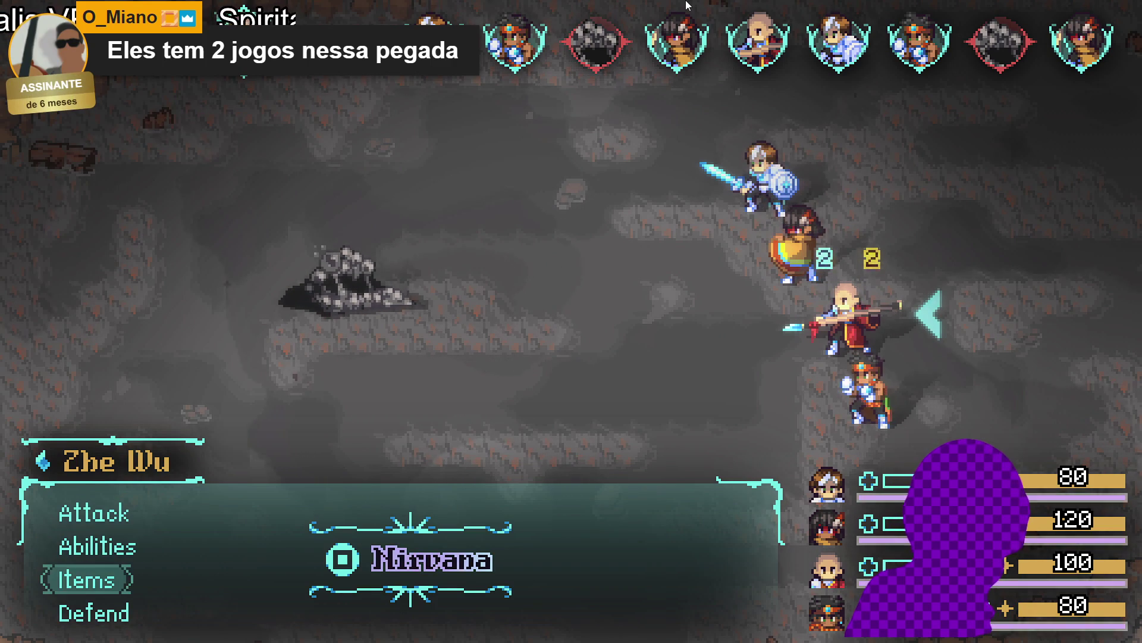
key(Return)
key(Return)
key(Return)
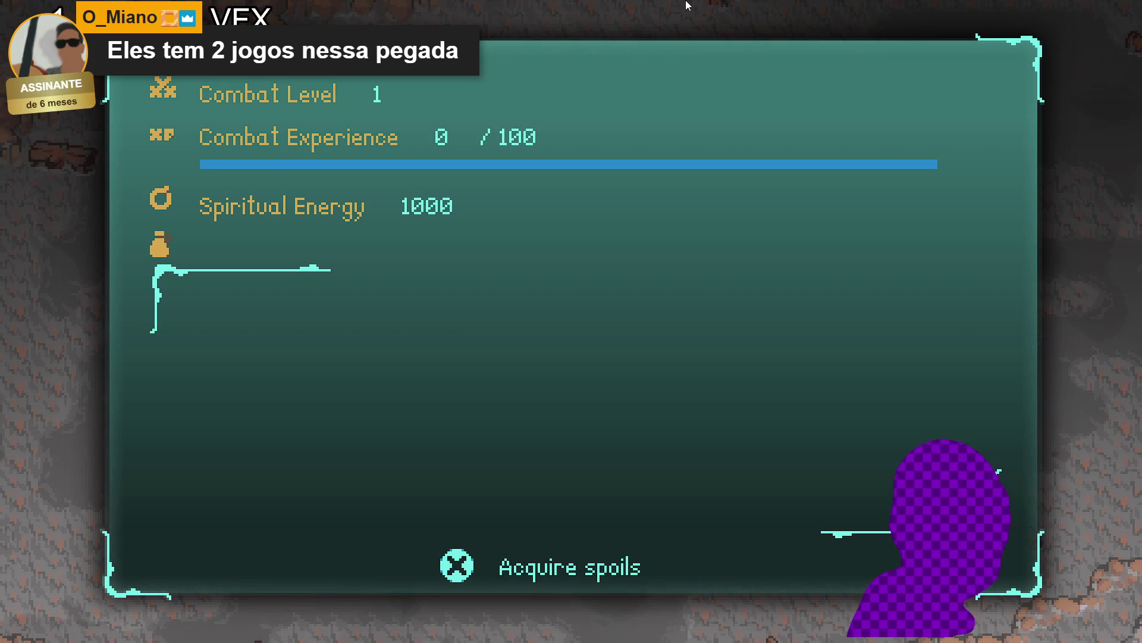
key(Return)
key(Return)
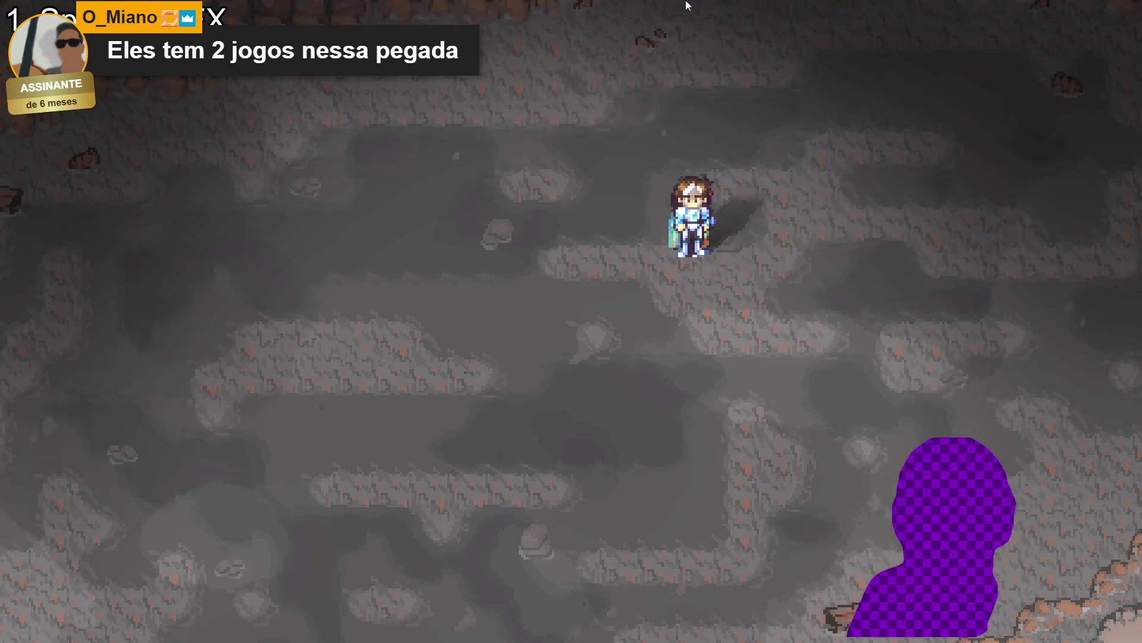
Walk the party right, up, down and left through the cave passages
key(Right)
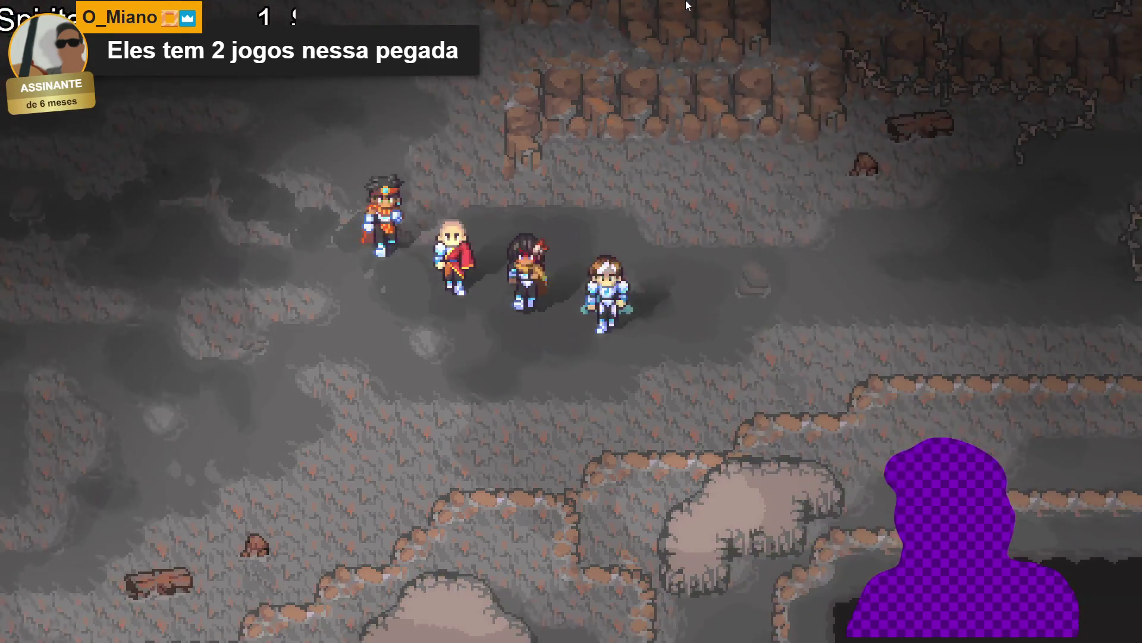
key(Up)
key(Right)
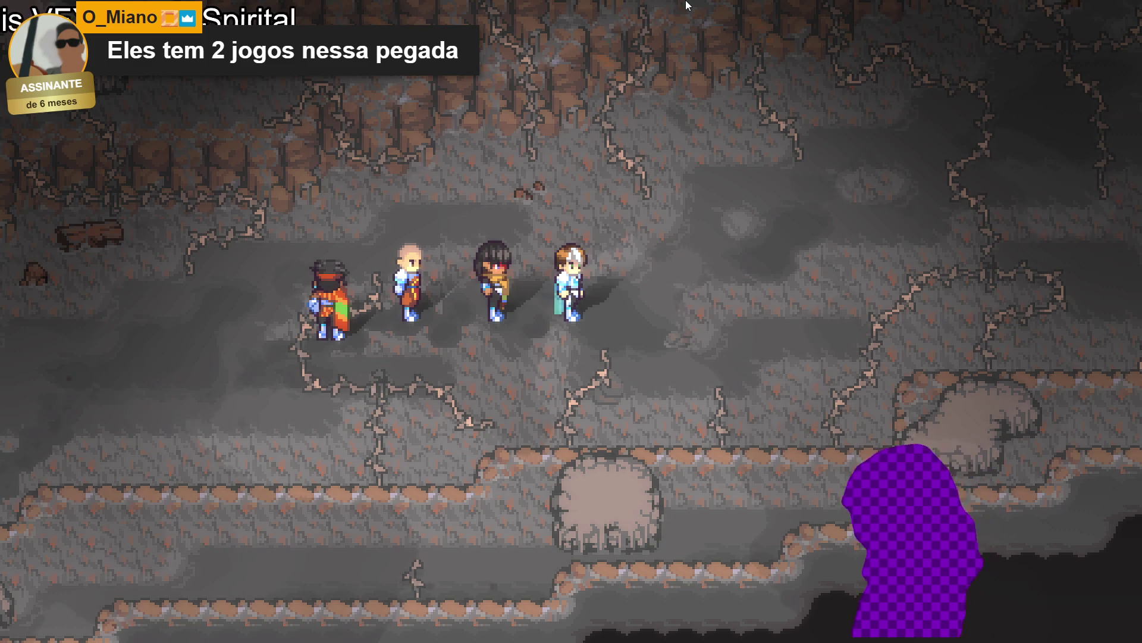
key(Down)
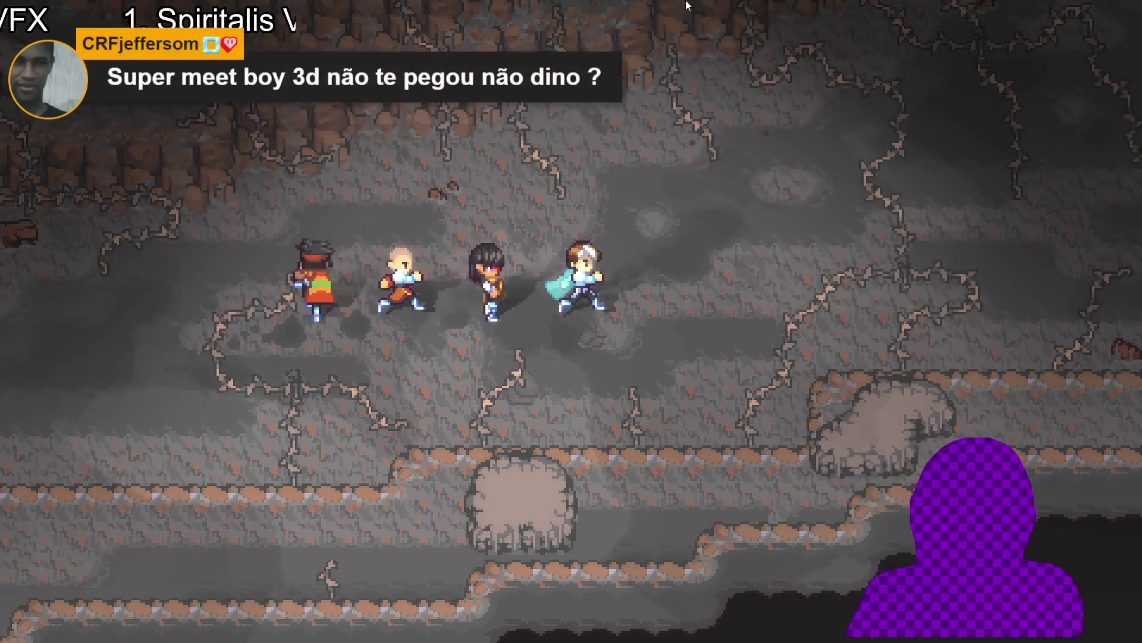
key(Left)
key(Up)
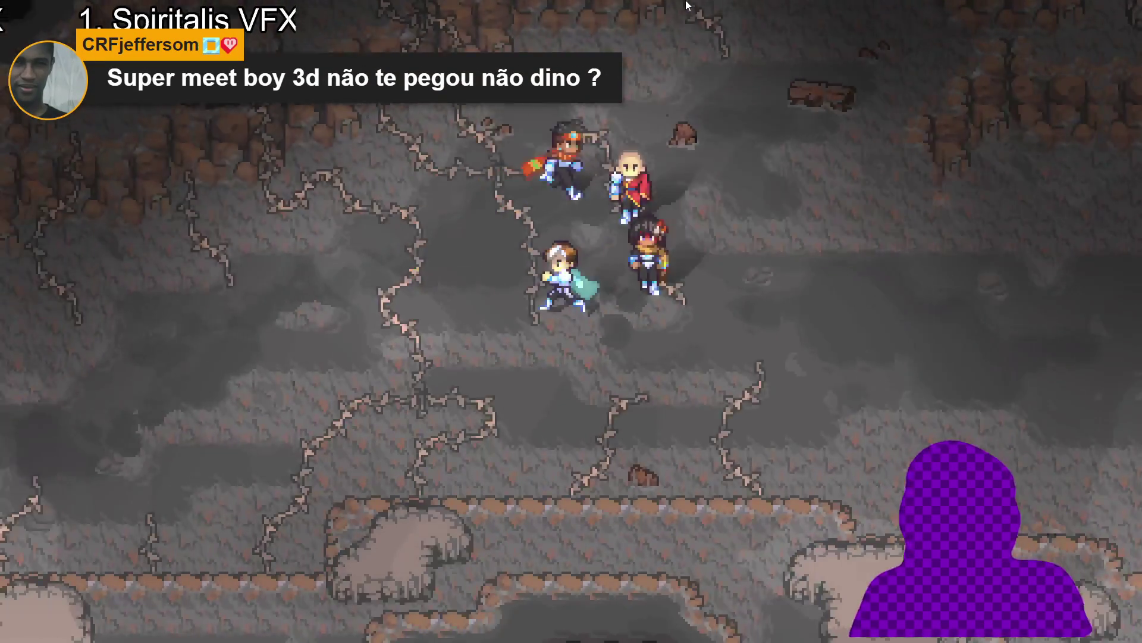
key(Right)
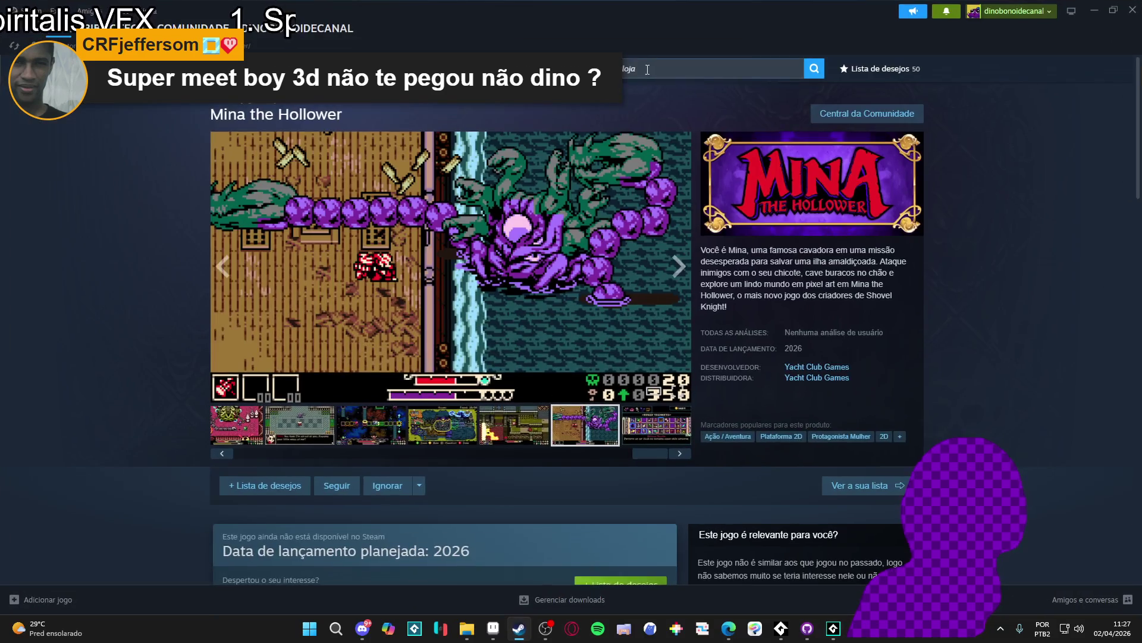
Search 'super mee', open the Super Meat Boy 3D page and show its third screenshot
click(647, 69)
text(super mee)
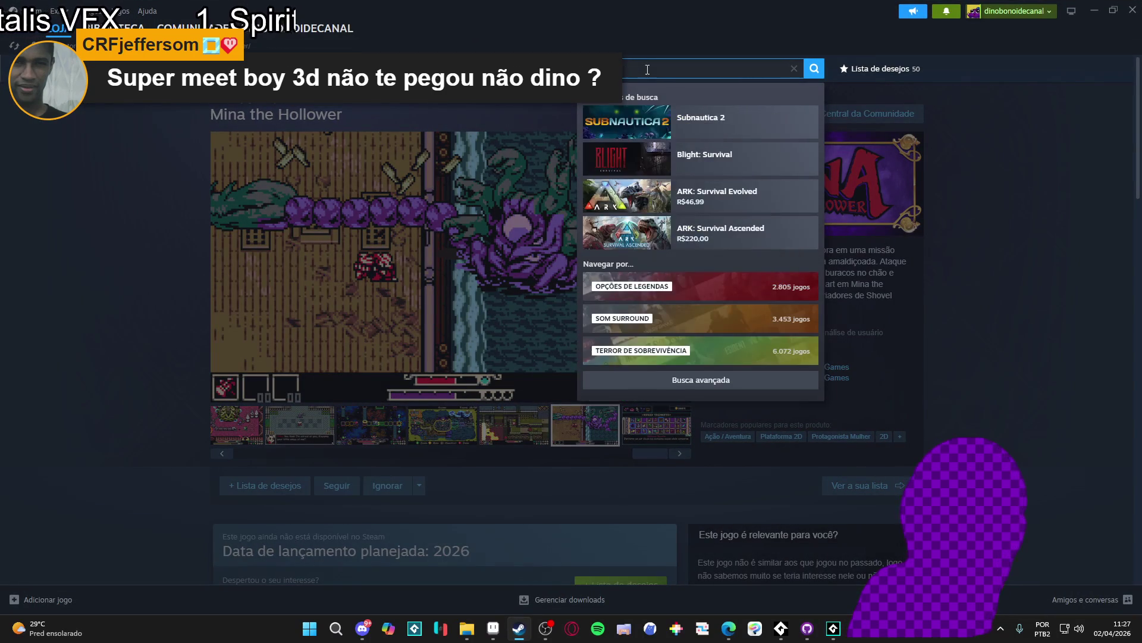
click(690, 122)
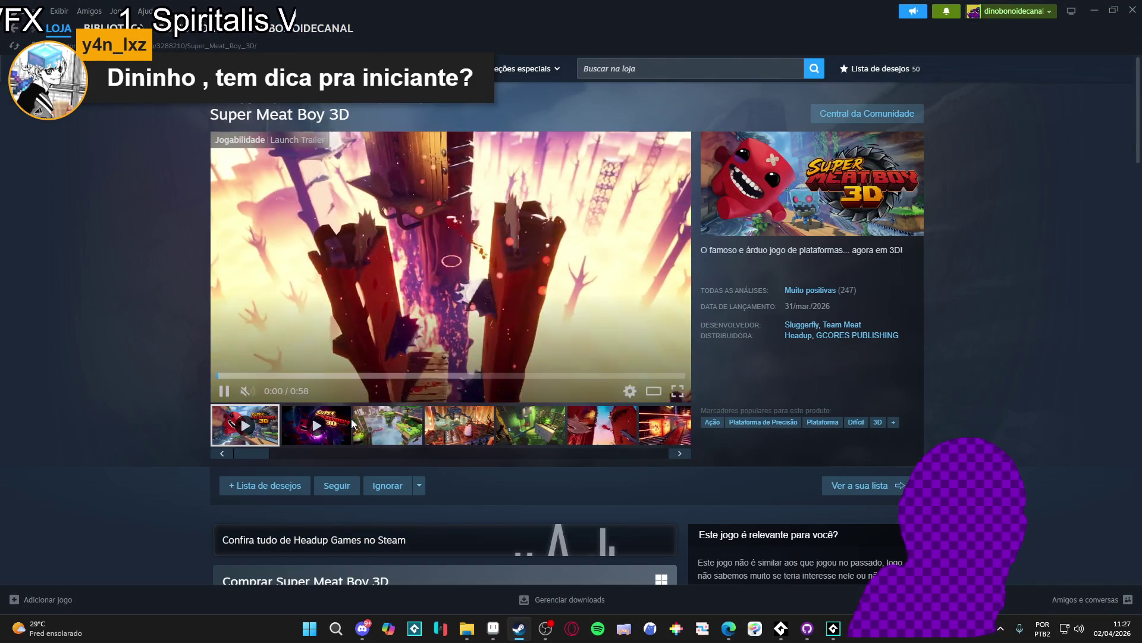
click(354, 423)
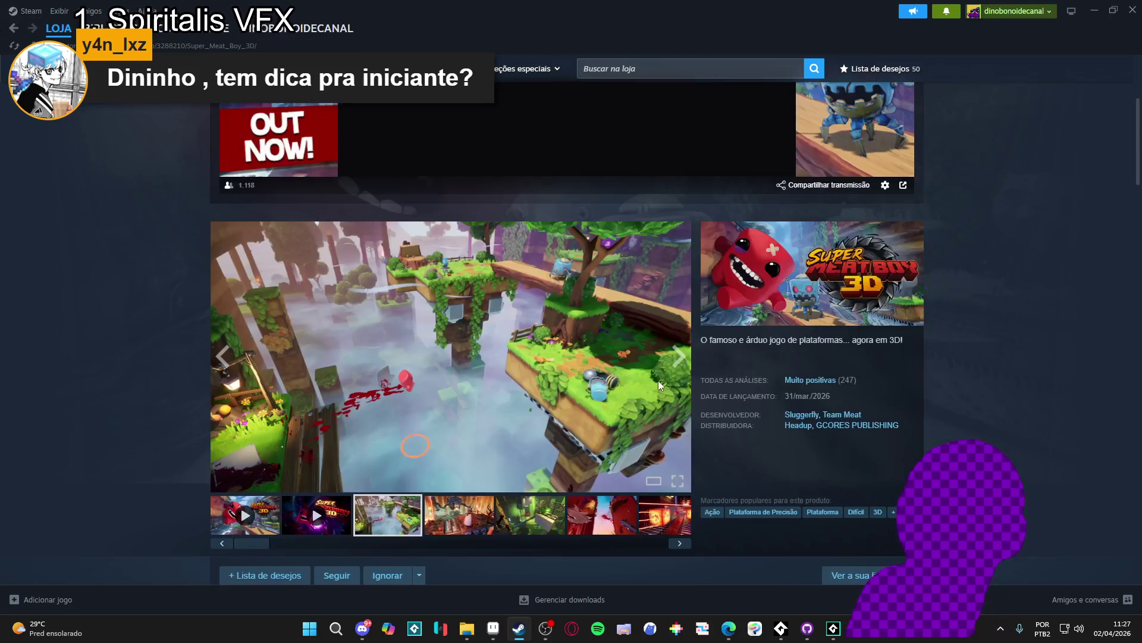
Enlarge the Super Meat Boy 3D screenshots, advance through 8 of 9 to the trailer, then close the gallery
click(658, 383)
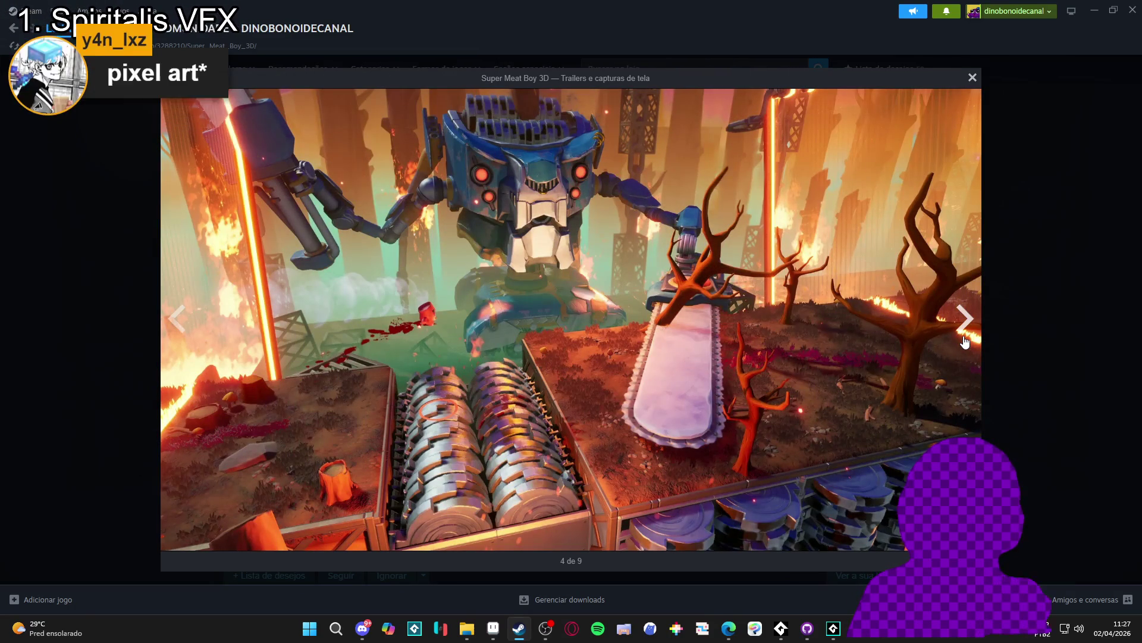
click(964, 320)
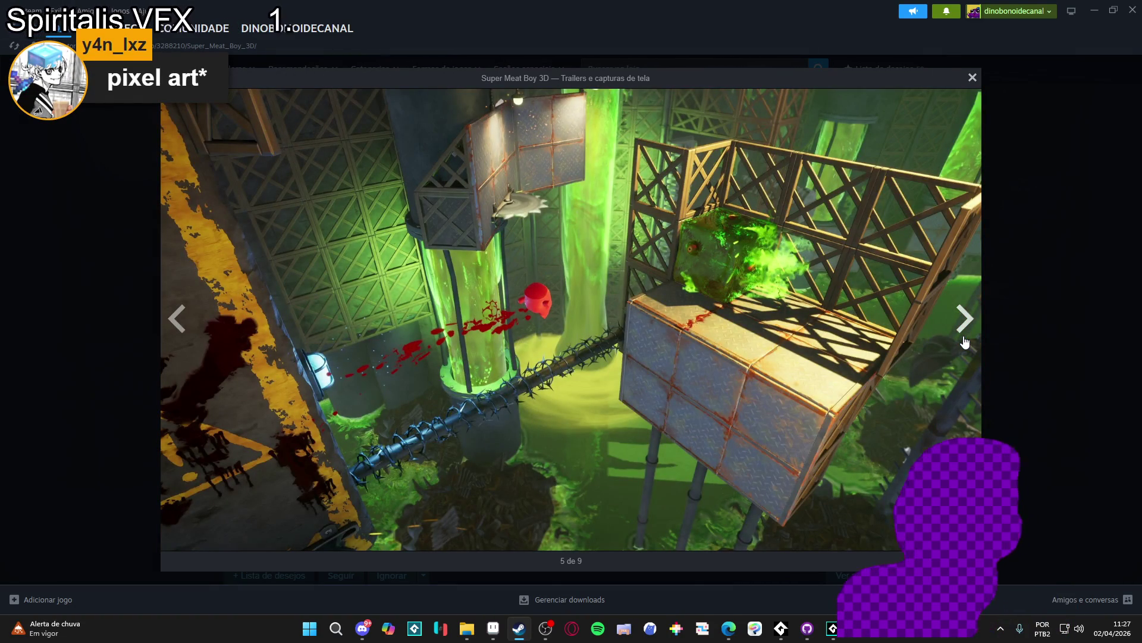
click(965, 340)
click(965, 337)
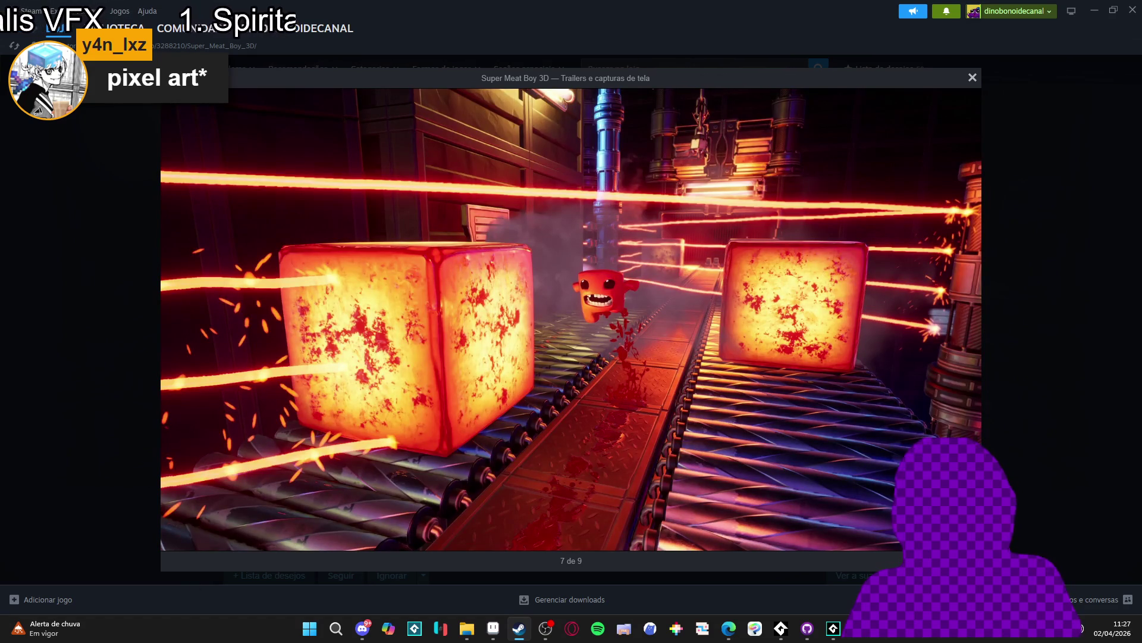
click(965, 318)
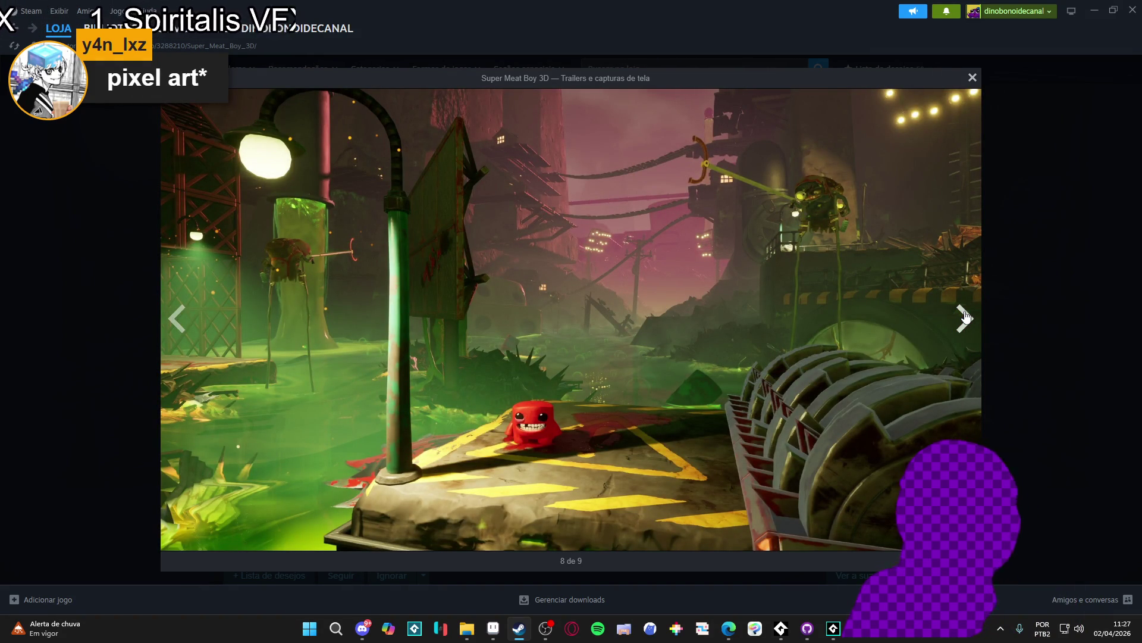
double_click(964, 319)
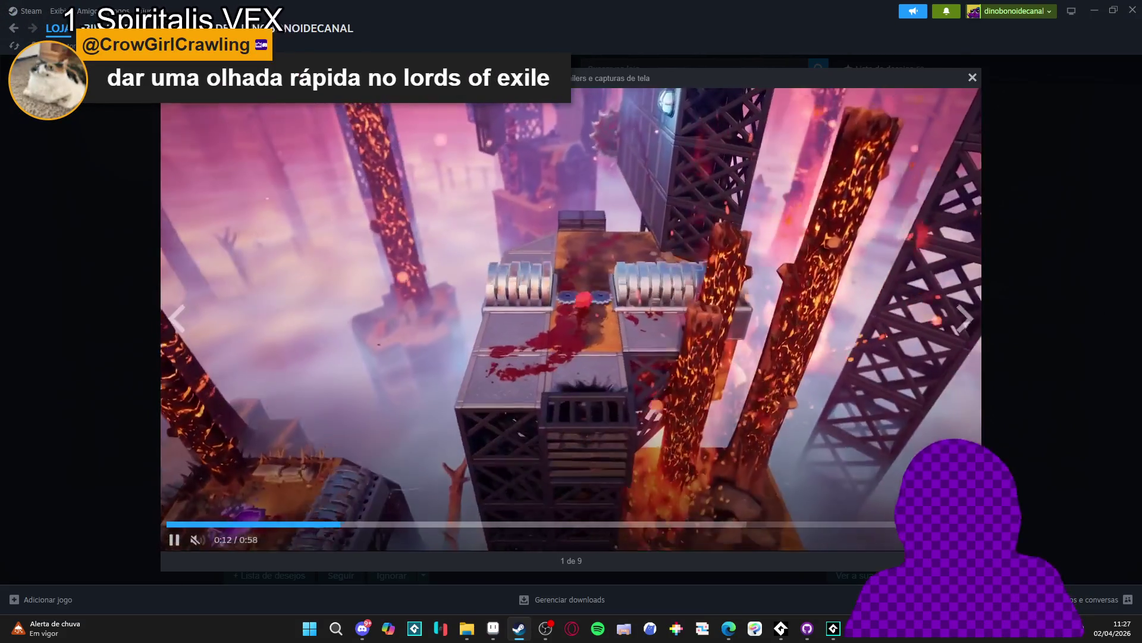
key(Escape)
Search 'lords of ex', open Lords of Exile, and preview the purple demon and fire boss screenshots
click(727, 70)
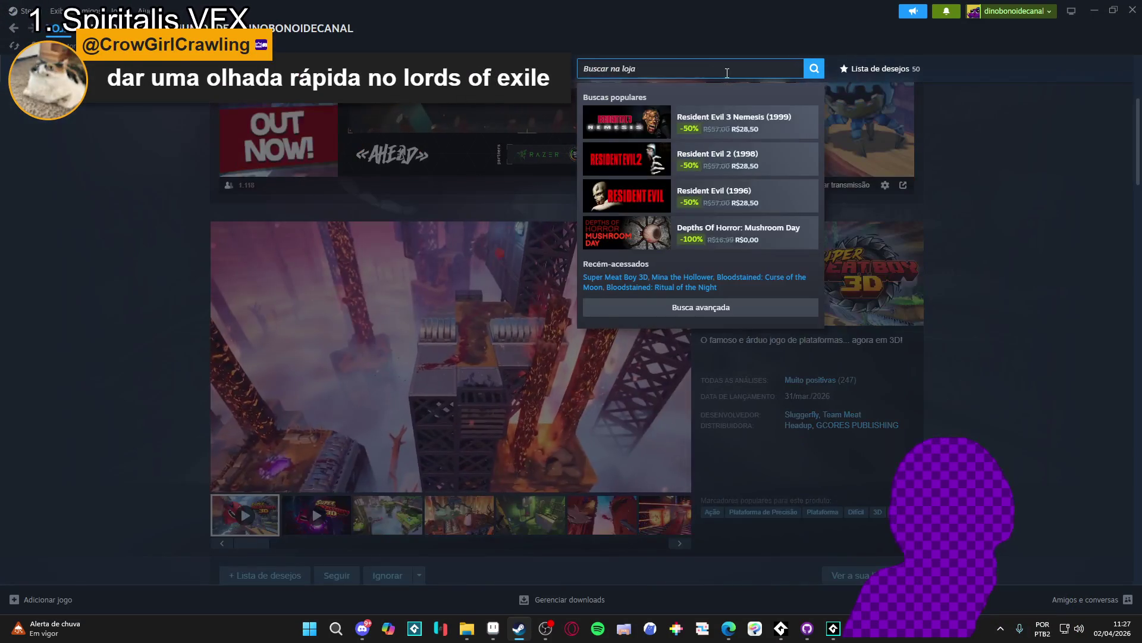
text(lords)
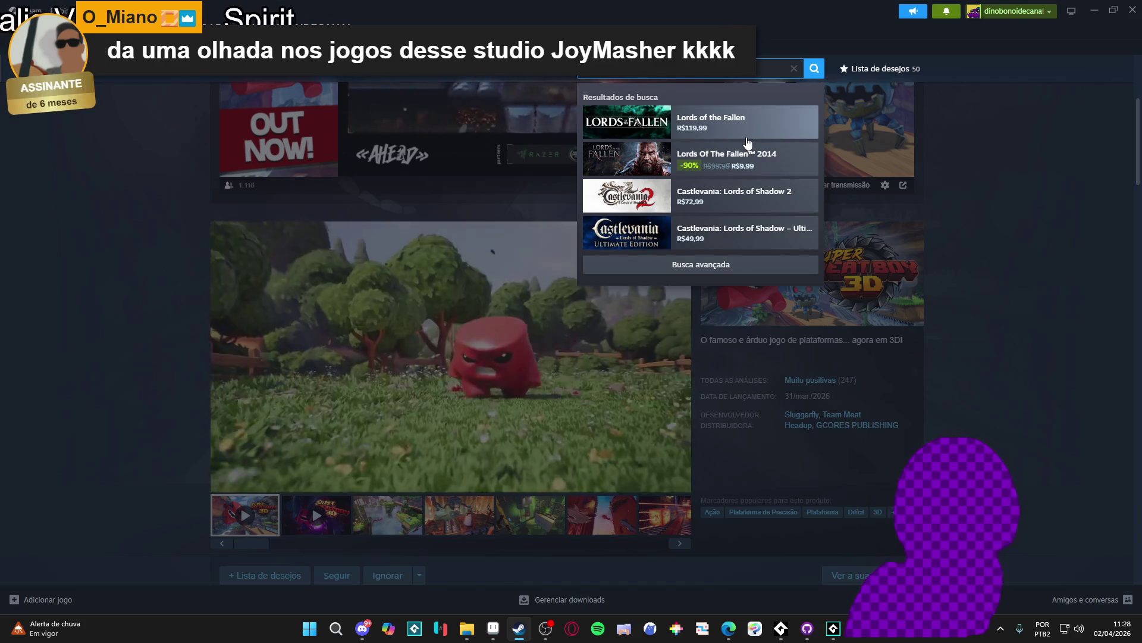
text( of ex)
click(753, 141)
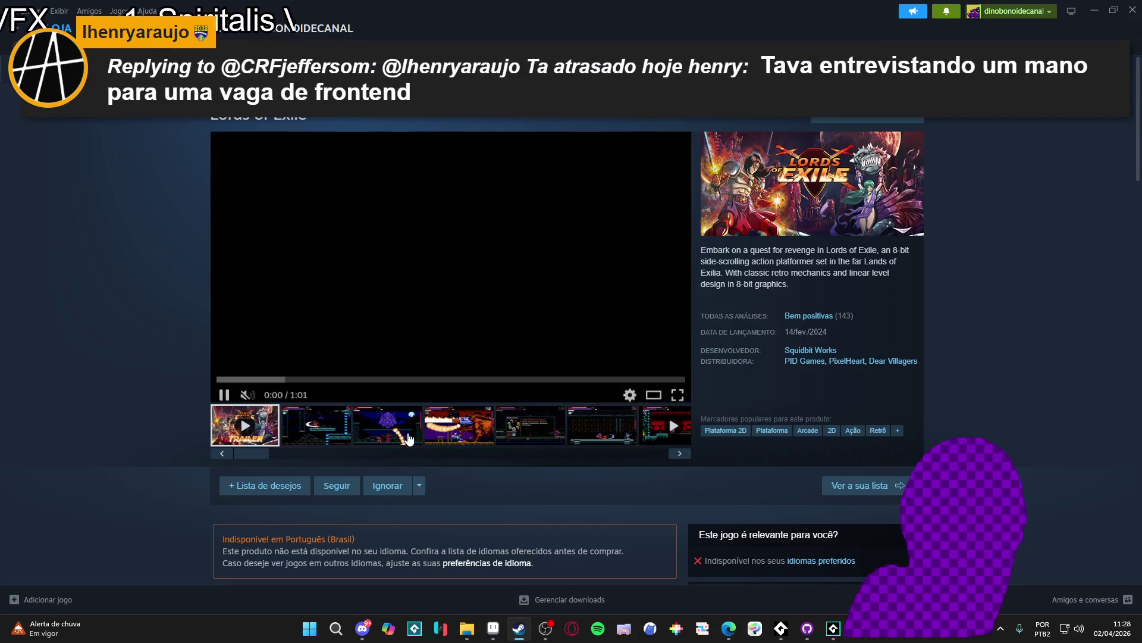
click(408, 439)
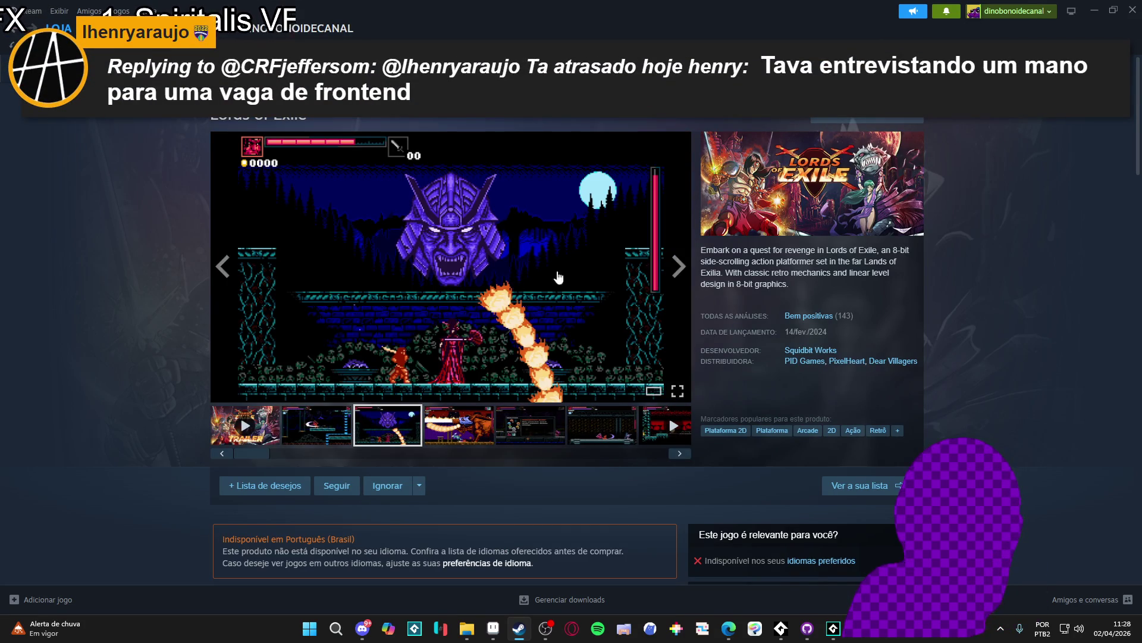
click(679, 266)
Enlarge the fire boss screenshot and advance through the announcement video back to gameplay shots
click(616, 303)
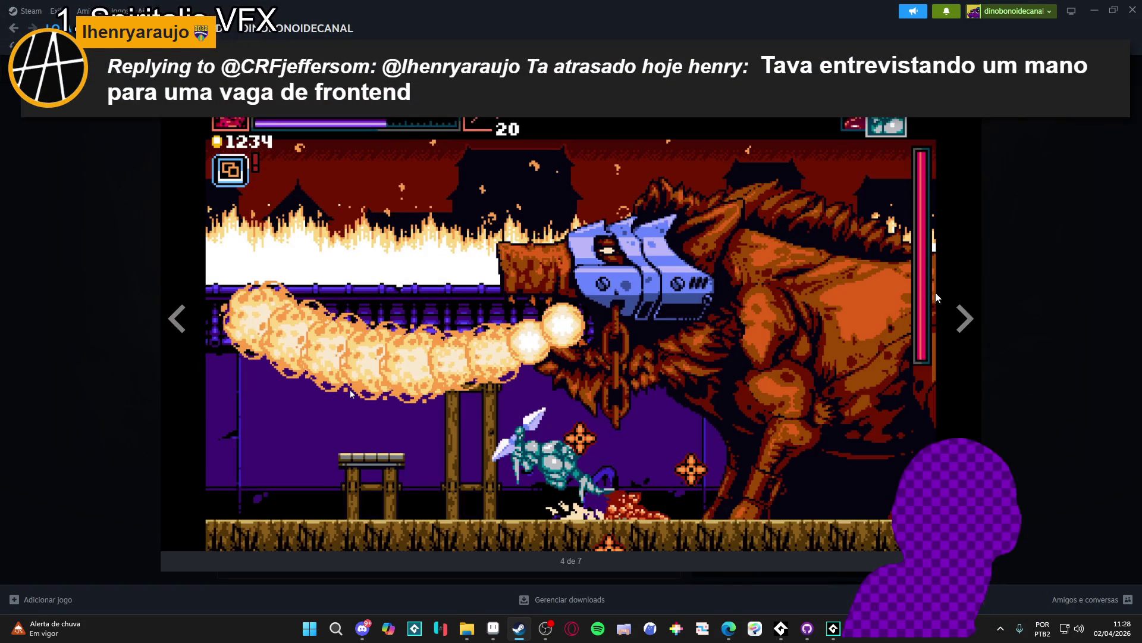
click(966, 321)
click(967, 321)
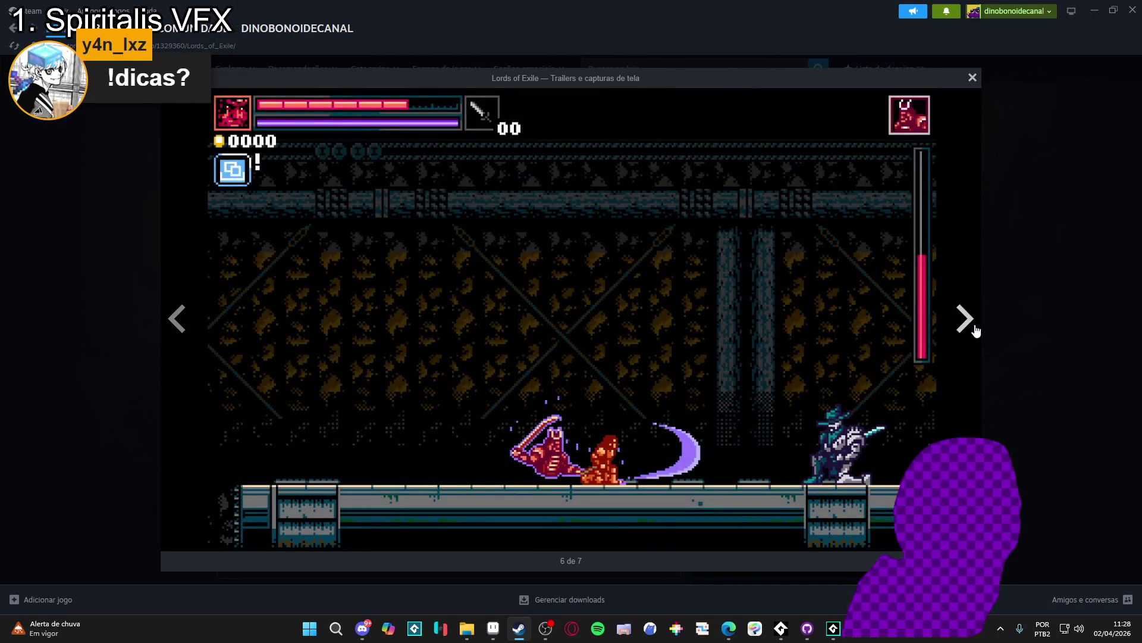
click(975, 329)
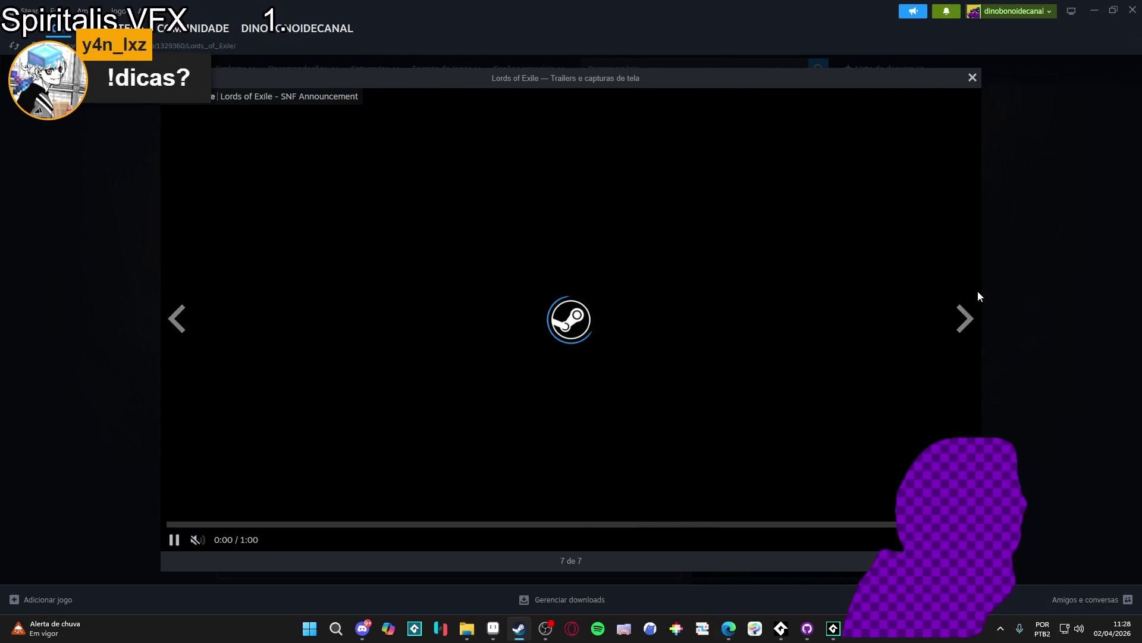
click(965, 320)
click(965, 320)
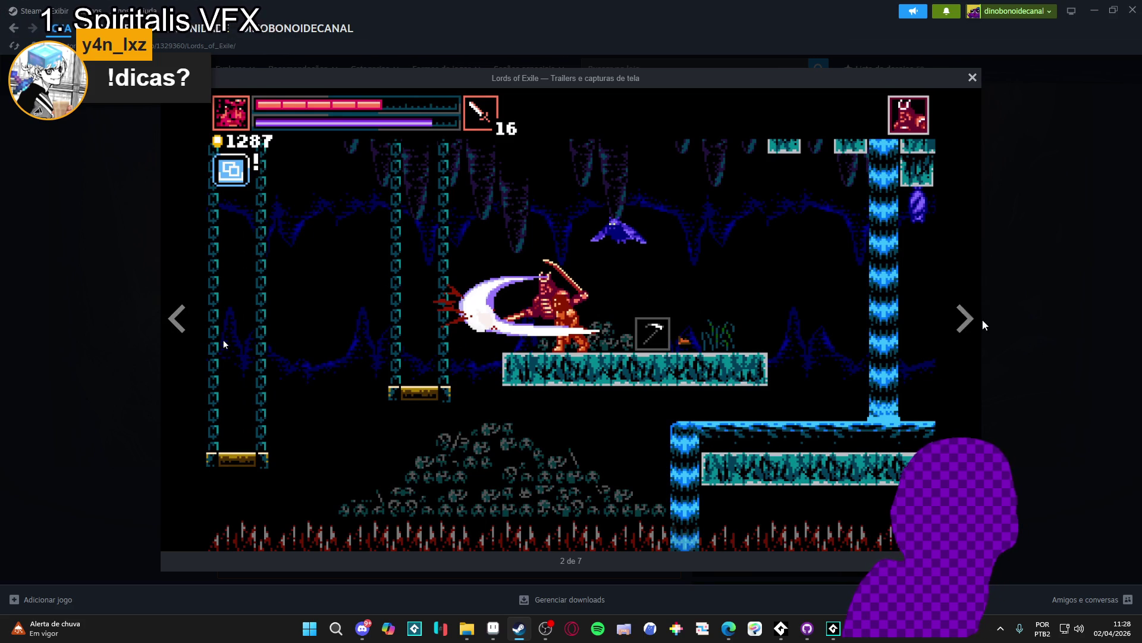
click(985, 324)
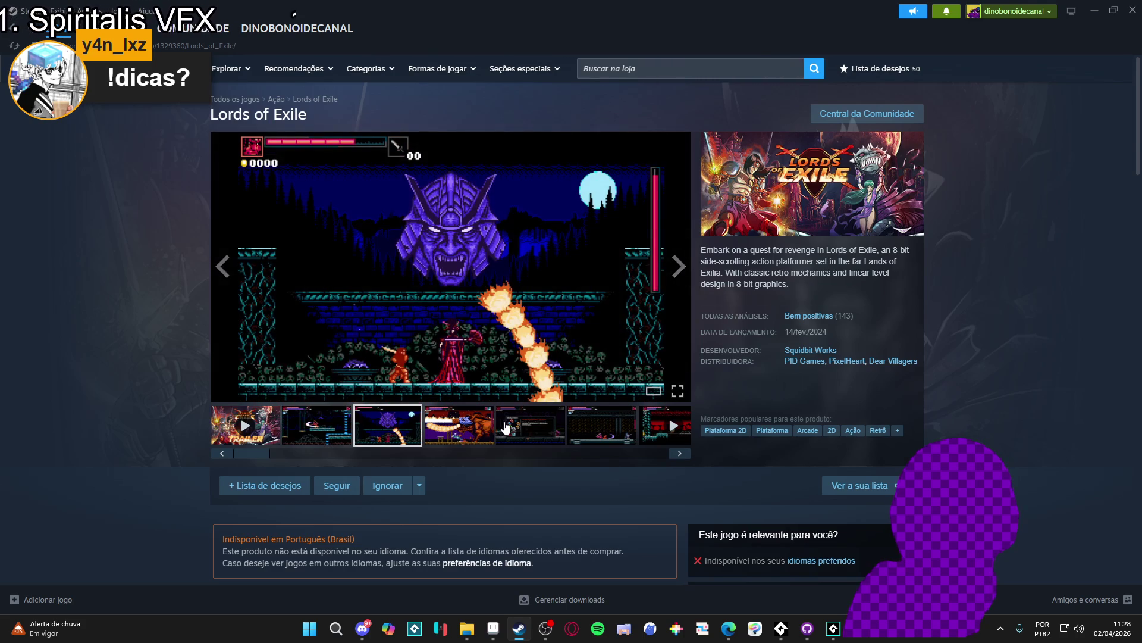
Enlarge the third Lords of Exile screenshot and advance to the final trailer before closing the gallery
click(520, 262)
click(961, 318)
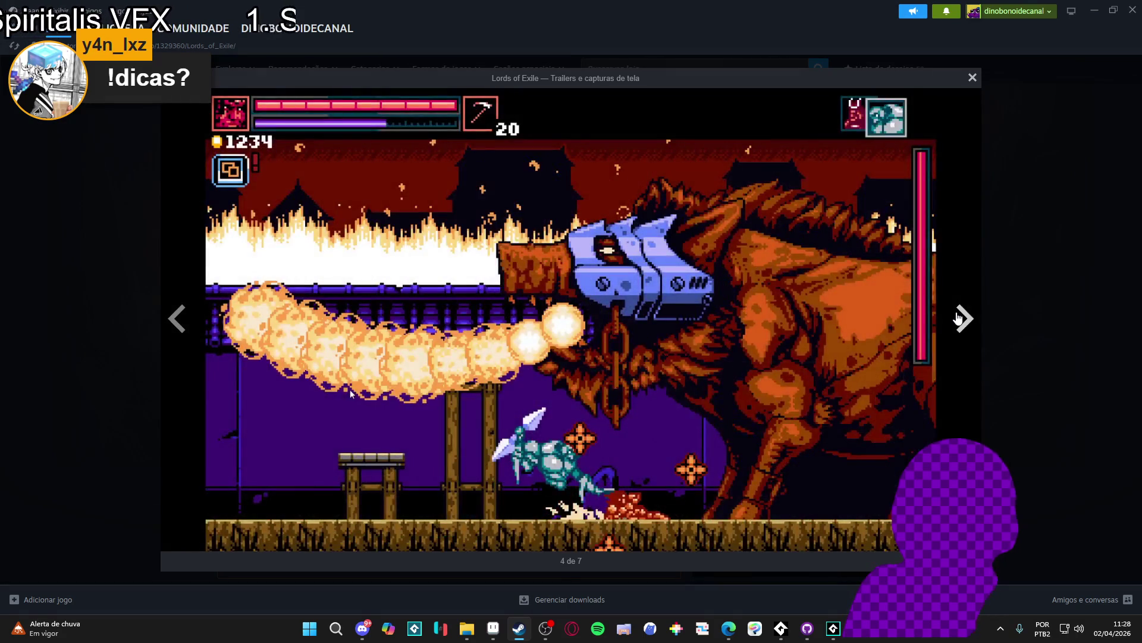
click(959, 319)
click(961, 319)
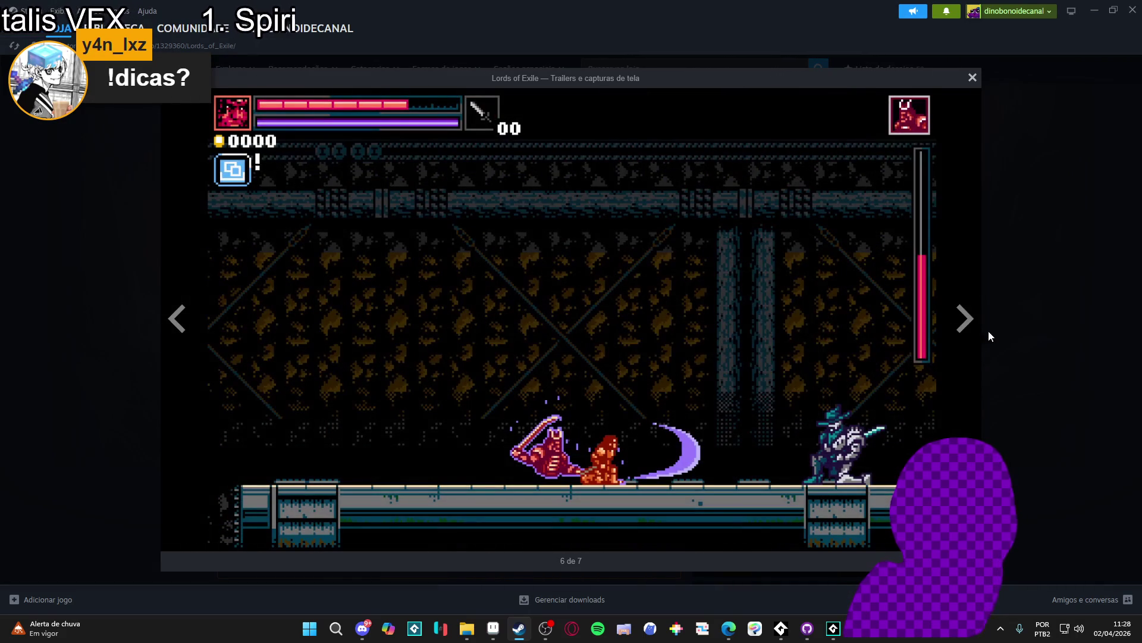
click(960, 319)
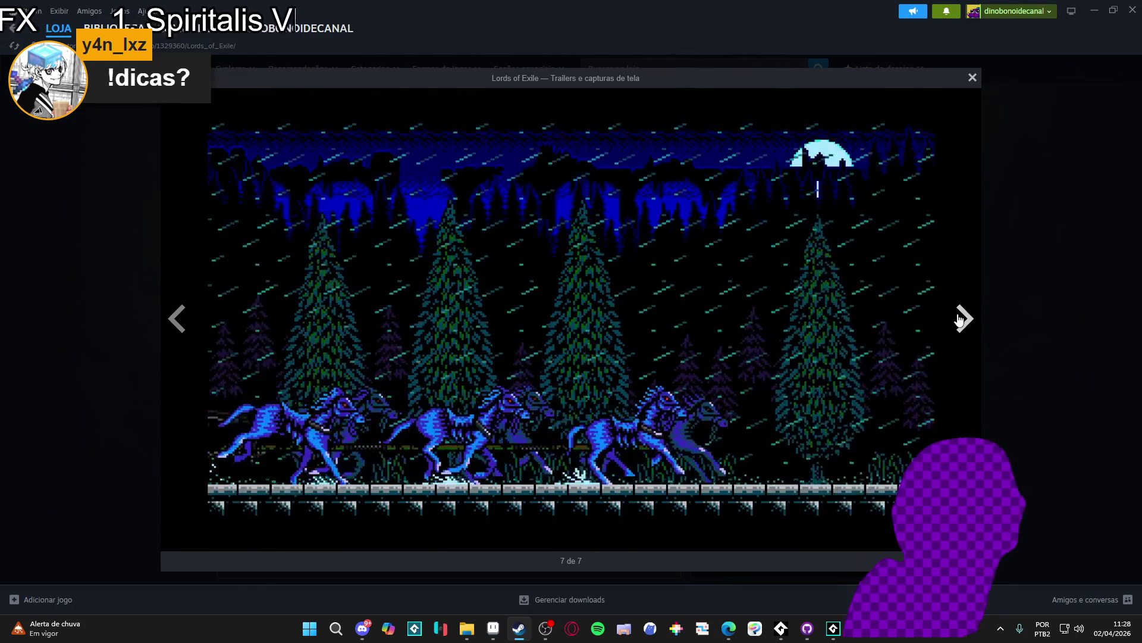
click(1043, 319)
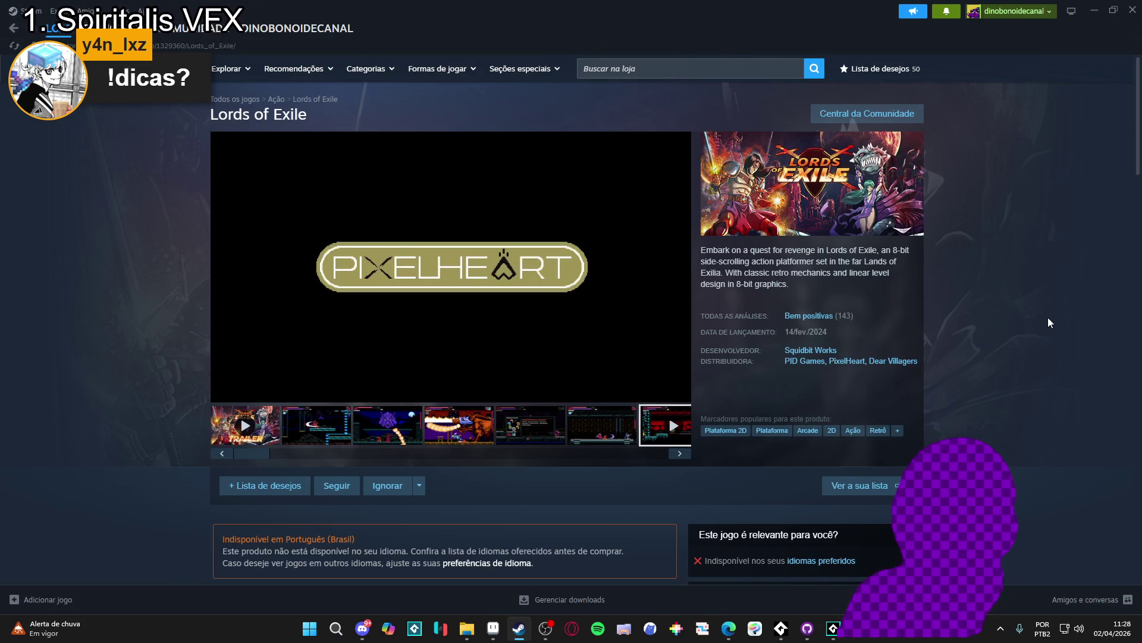
Pause the Lords of Exile trailer at 0:06, then switch back to the GameMaker project
click(226, 391)
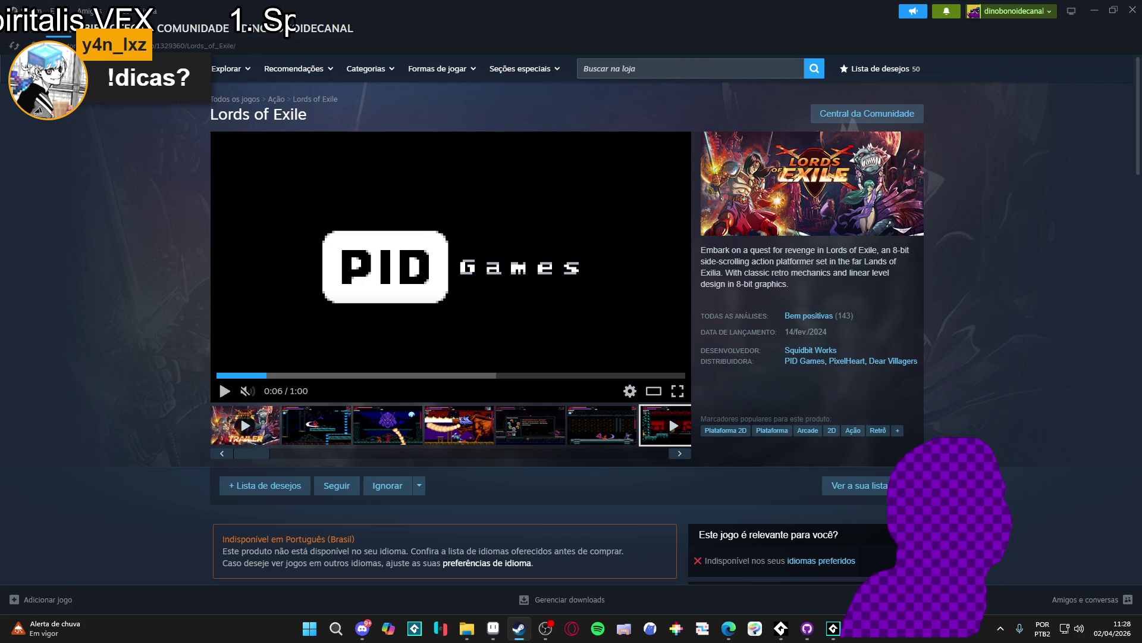
key(alt+Tab)
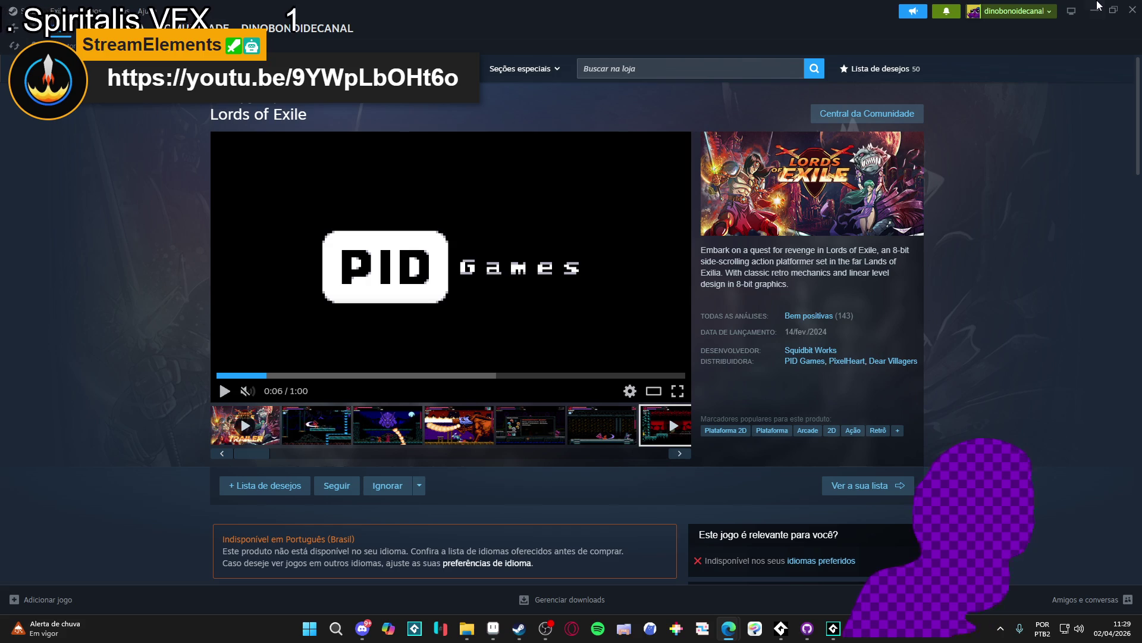
key(alt+Tab)
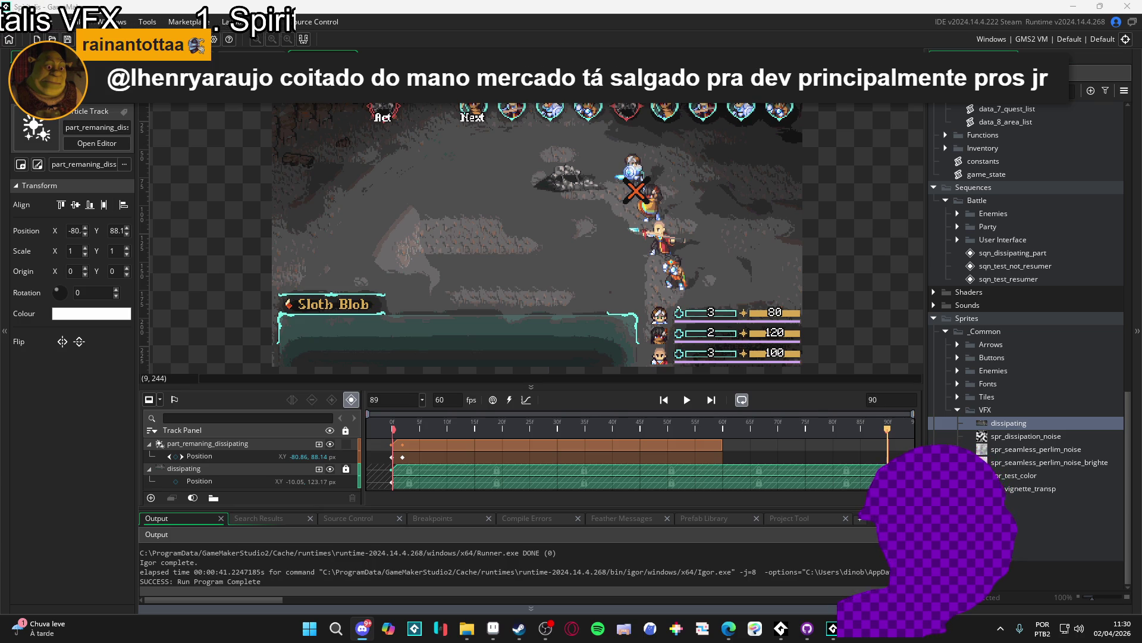
Play the dissipating sequence preview from frame 0
key(space)
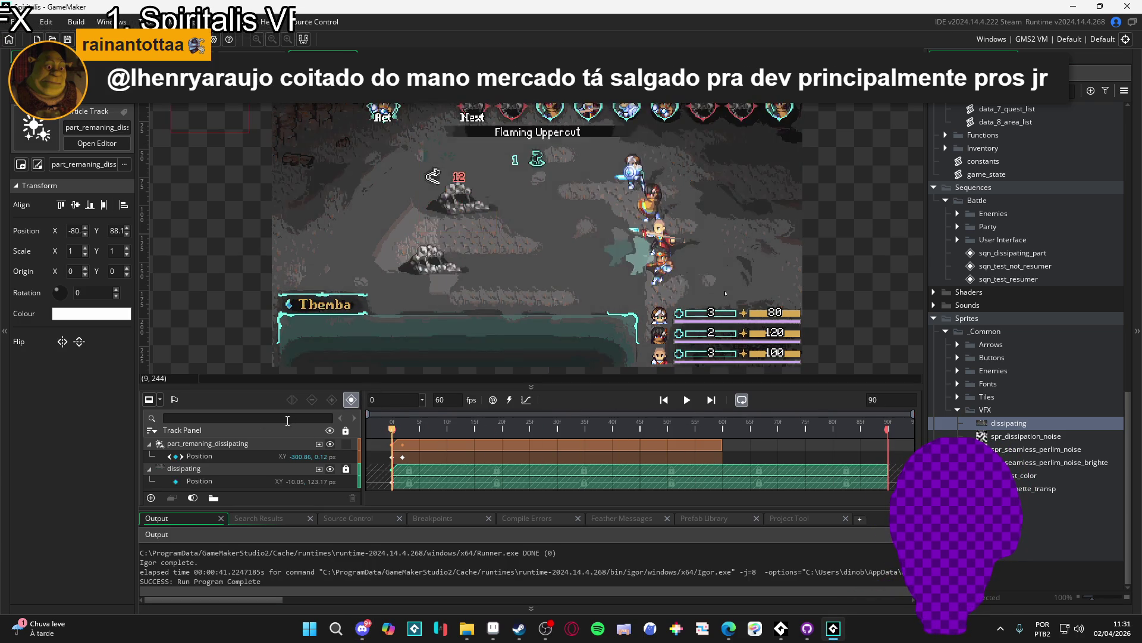
Jump the sequence playback to frame 13 and pause the preview
click(458, 431)
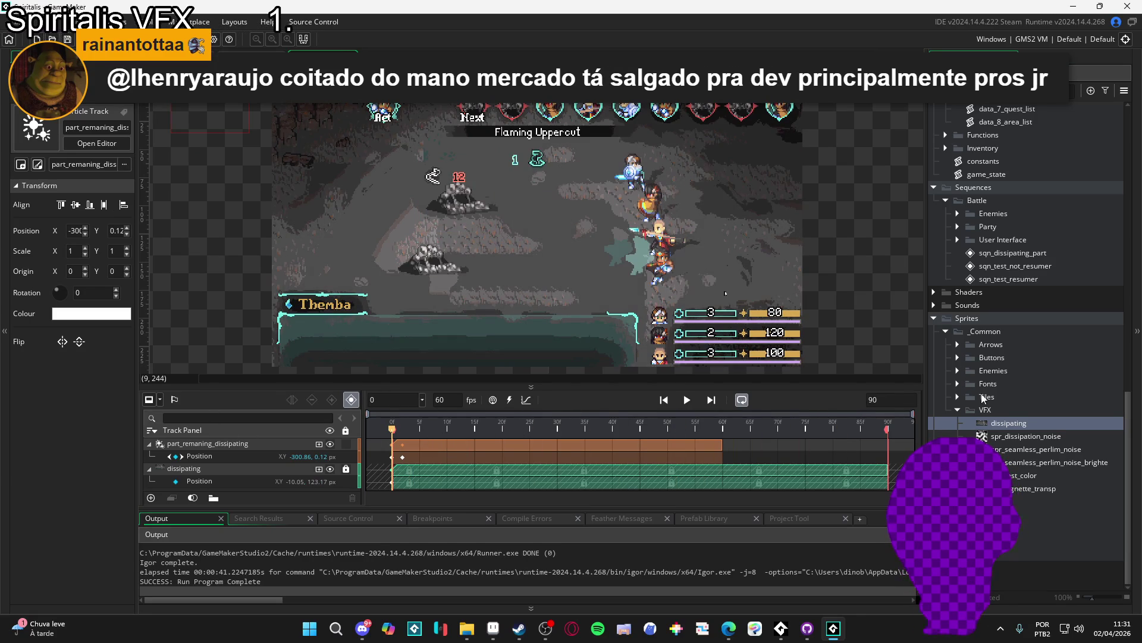
scroll(1038, 393, up, 5)
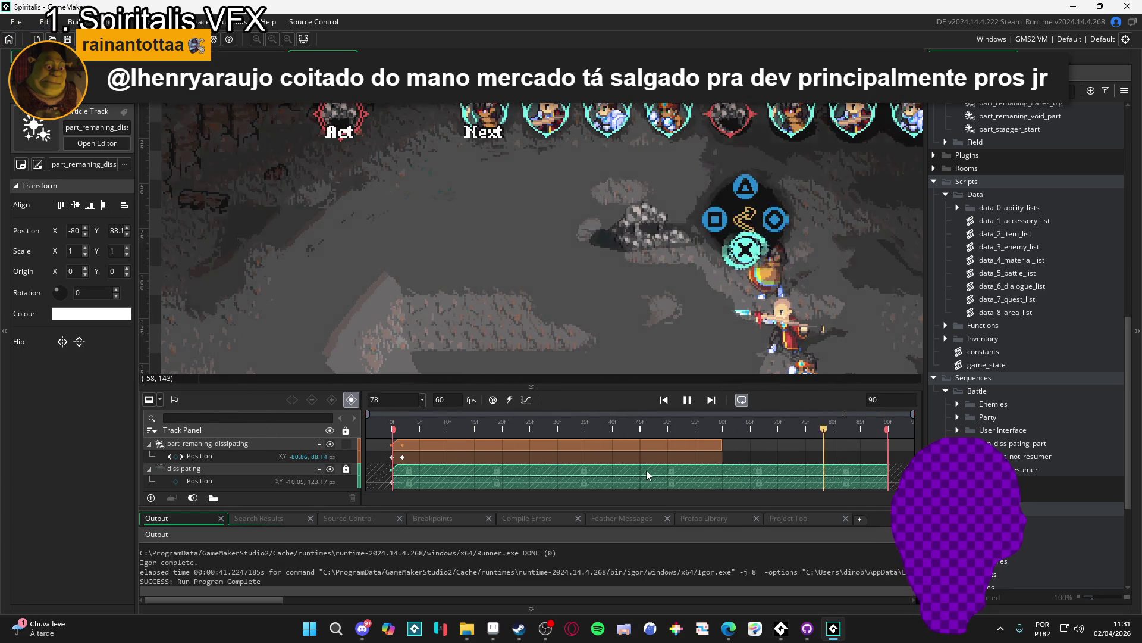
key(space)
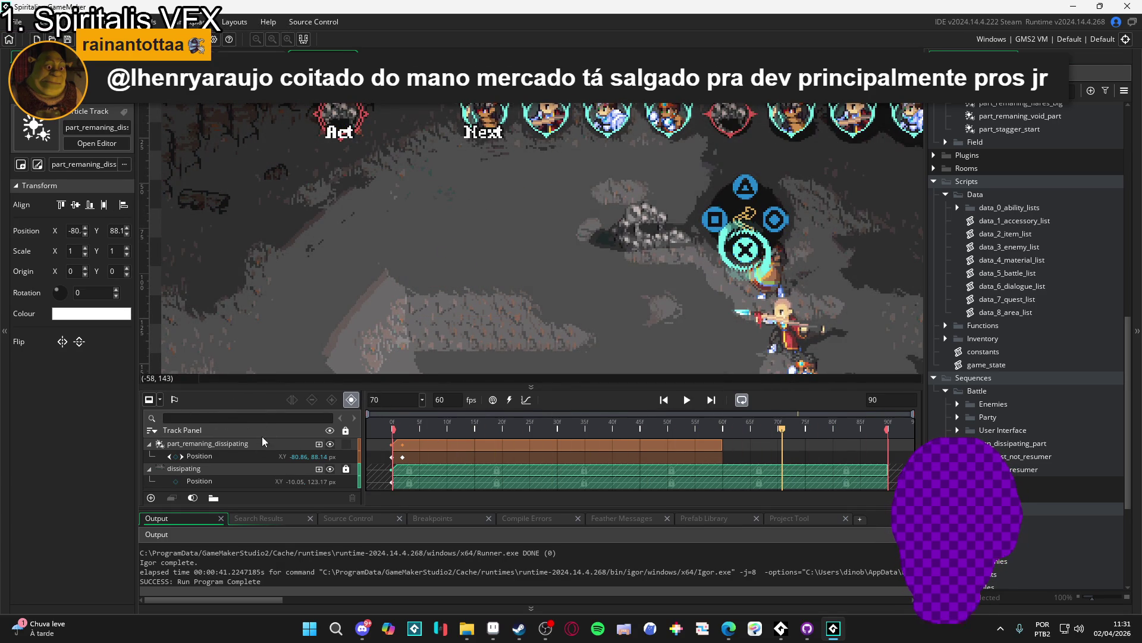
Open the part_remaning_dissipating particle system, then bring up dissipating.gif in Aseprite
scroll(1047, 345, up, 5)
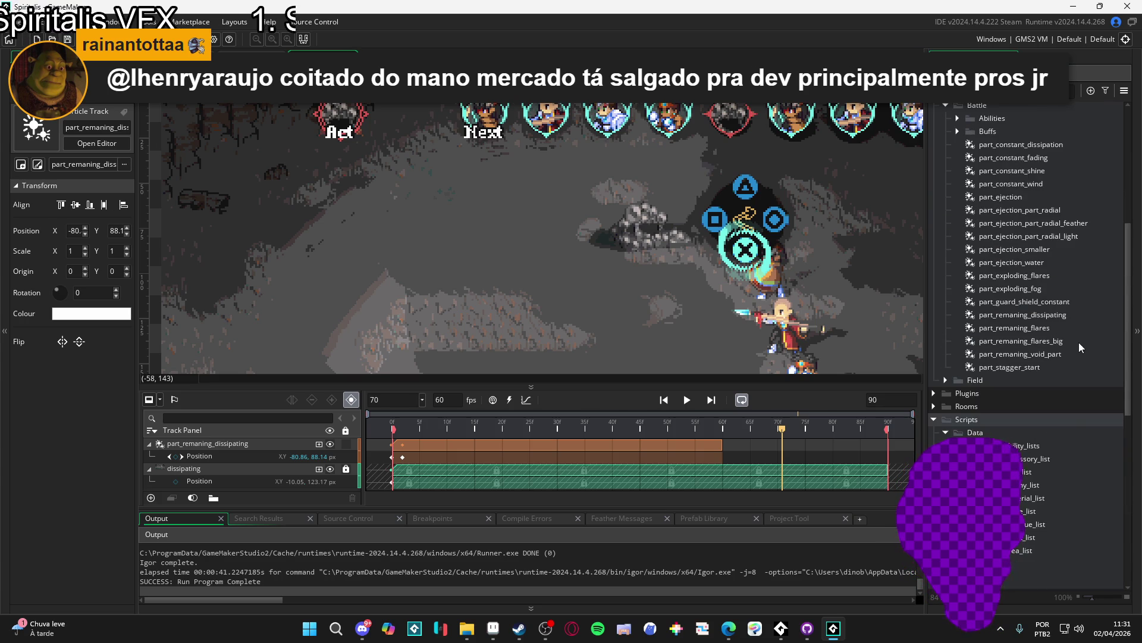
click(1023, 314)
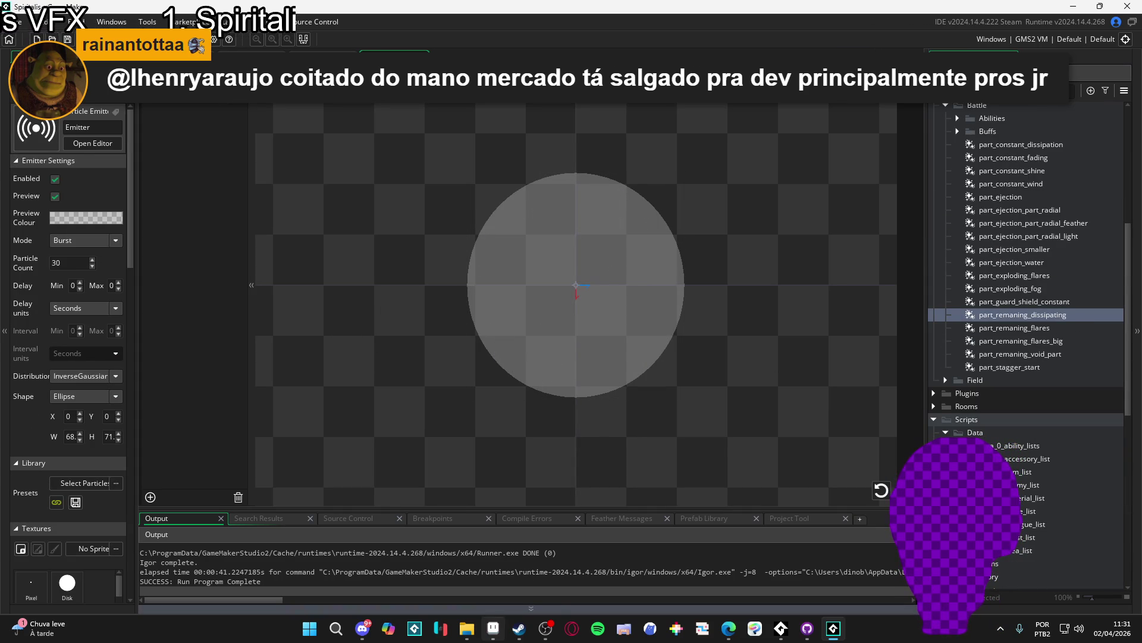
click(490, 639)
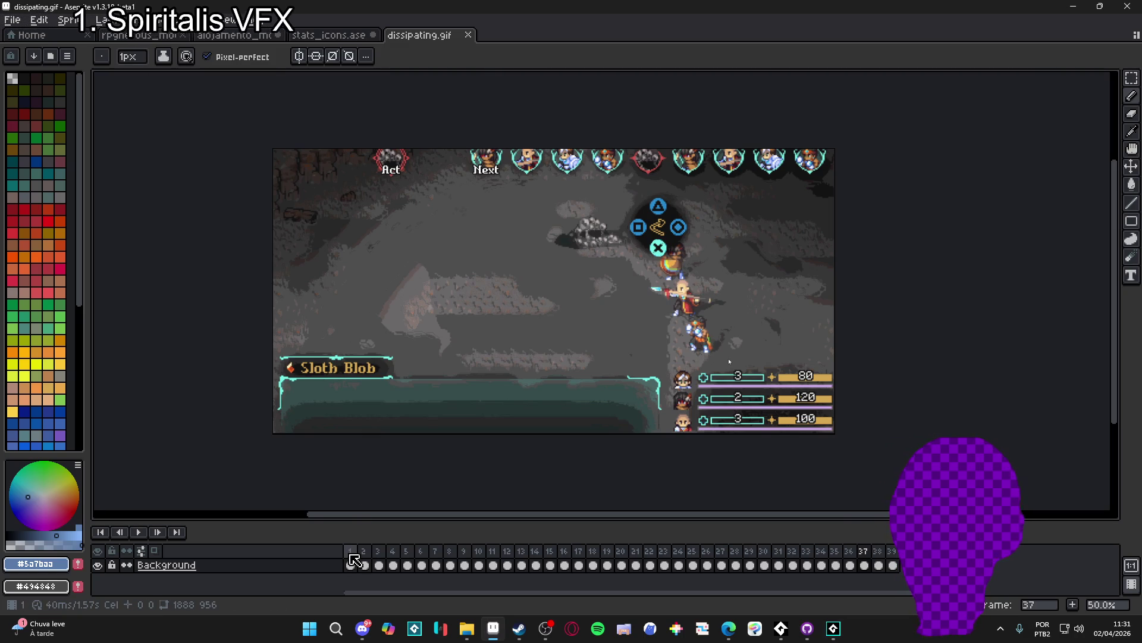
On frame 3, draw a trial rectangular selection around the rock blob, then clear it
click(378, 565)
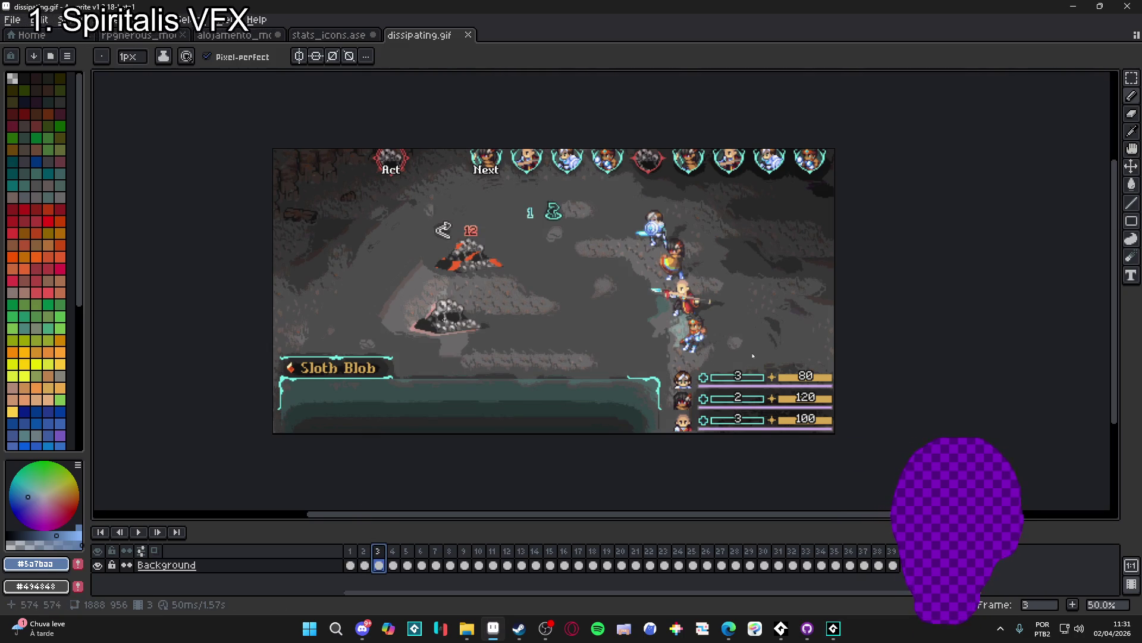
key(m)
scroll(476, 250, up, 5)
scroll(476, 250, down, 1)
mouse_move(299, 338)
mouse_down()
mouse_move(487, 207)
mouse_move(583, 170)
mouse_up()
click(404, 199)
Resize the sprite to 25% (472×239) with Sprite Size
click(74, 19)
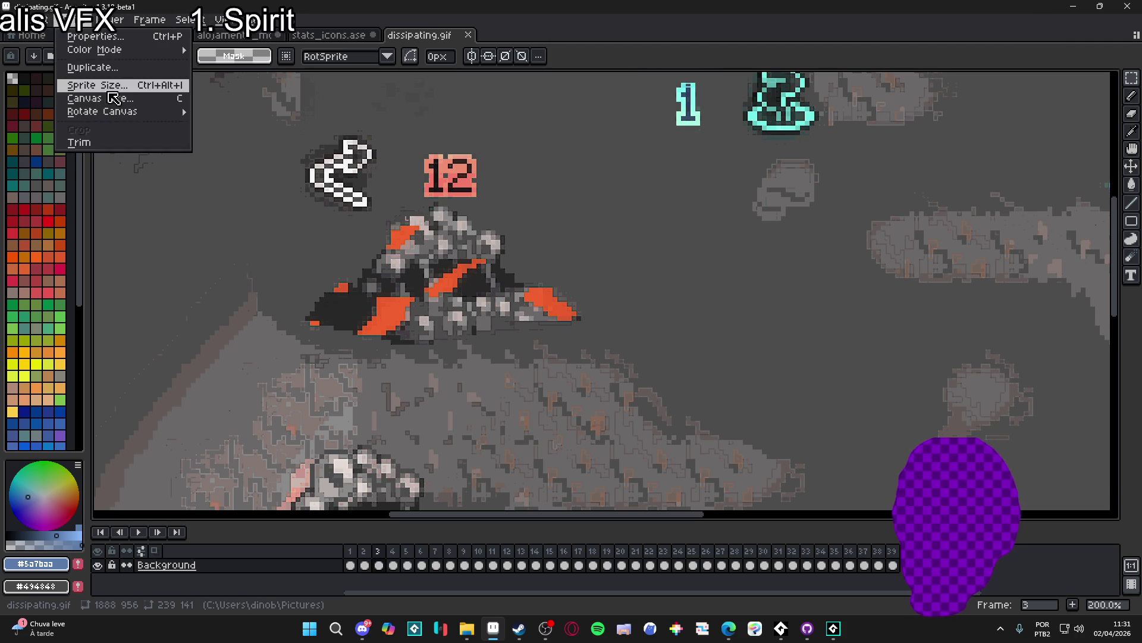
click(107, 89)
double_click(862, 225)
text(25)
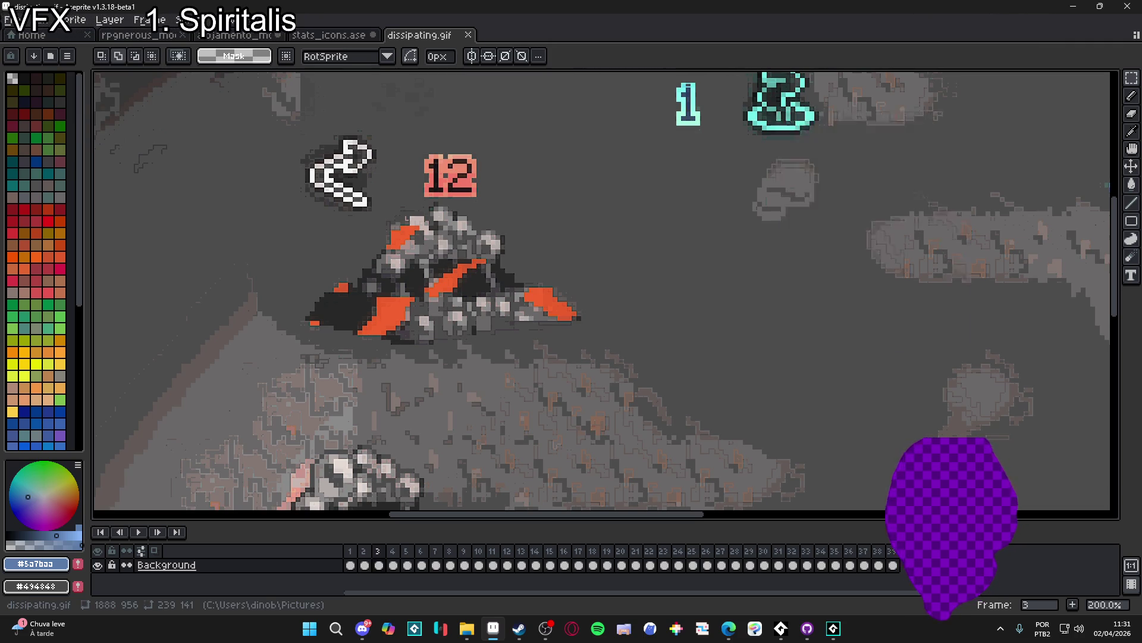
key(Return)
Select a 59×36 area around the orange-streaked rock blob
scroll(319, 313, up, 3)
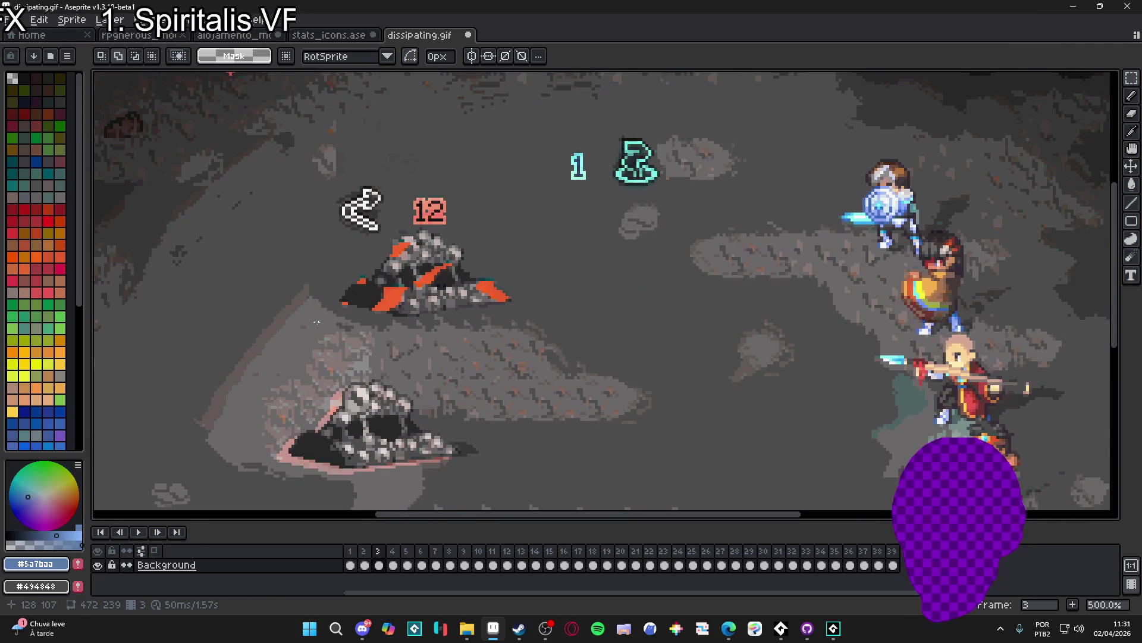
drag(340, 315, 510, 208)
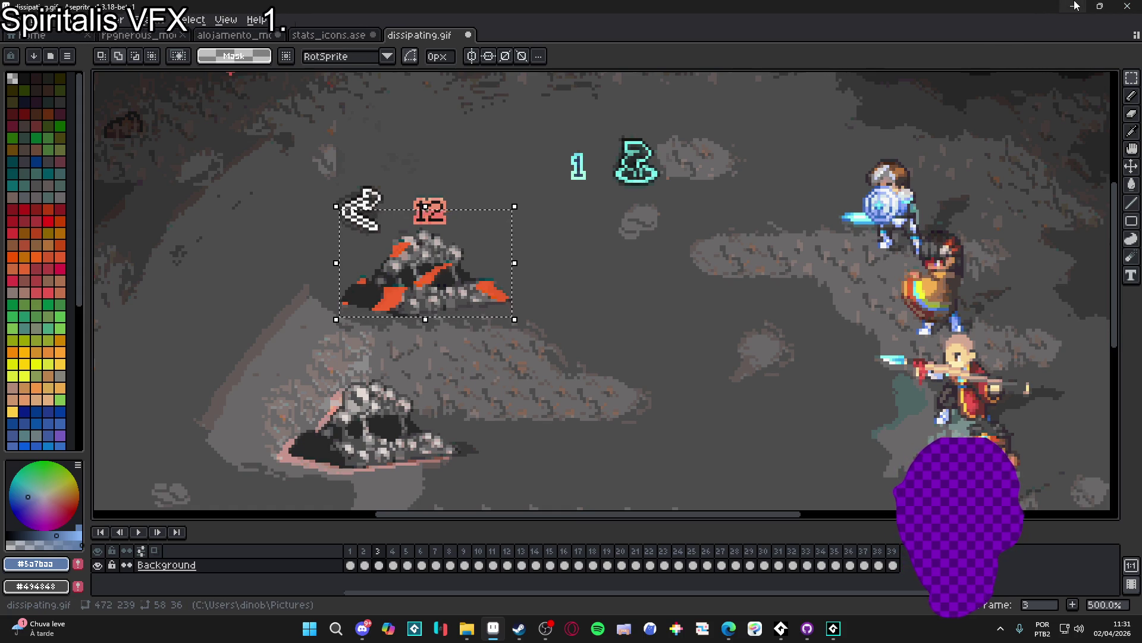
key(alt+Tab)
Set the part_remaning_dissipating emitter's ellipse shape to W 55 and H 35
drag(539, 253, 501, 283)
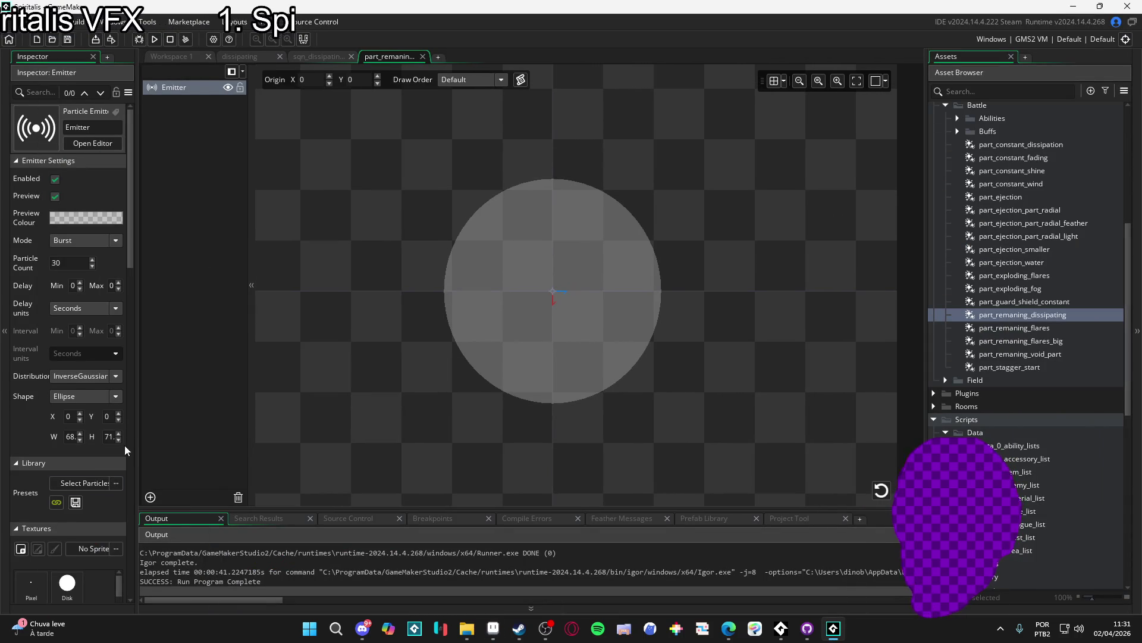
drag(138, 440, 243, 444)
scroll(69, 446, down, 4)
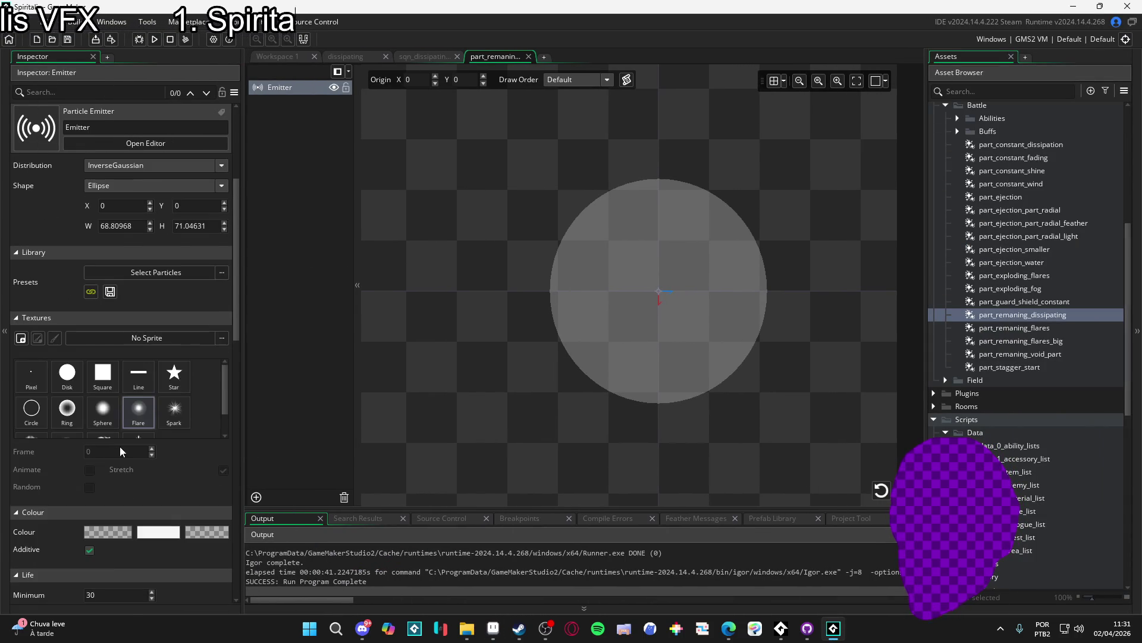
scroll(64, 381, up, 5)
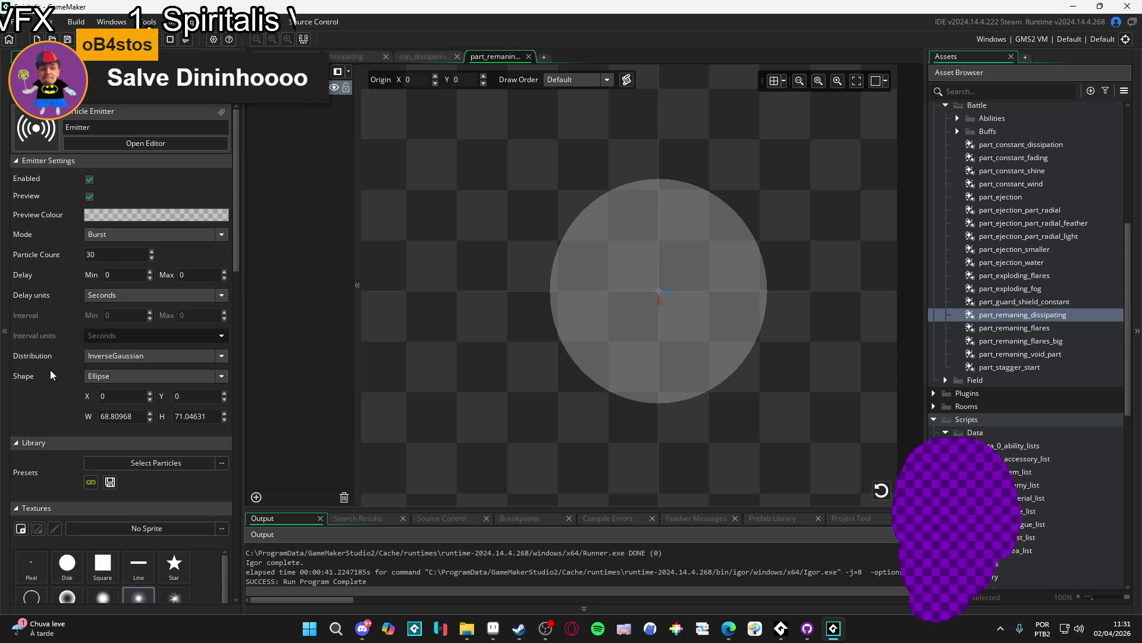
scroll(48, 376, down, 4)
double_click(142, 316)
text(55)
key(Tab)
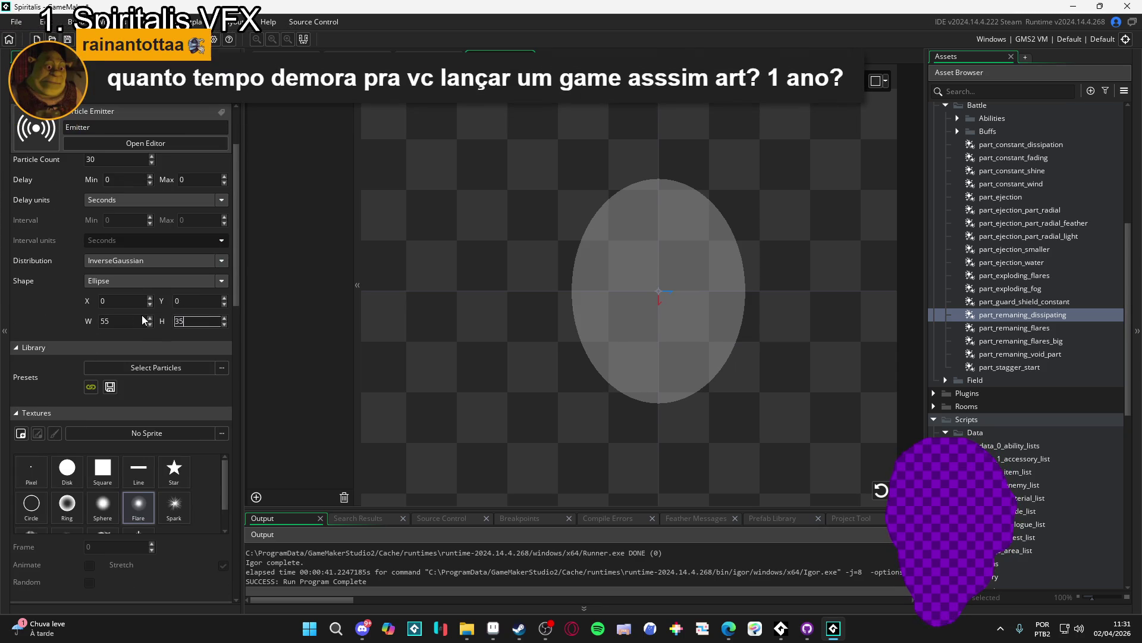
text(35)
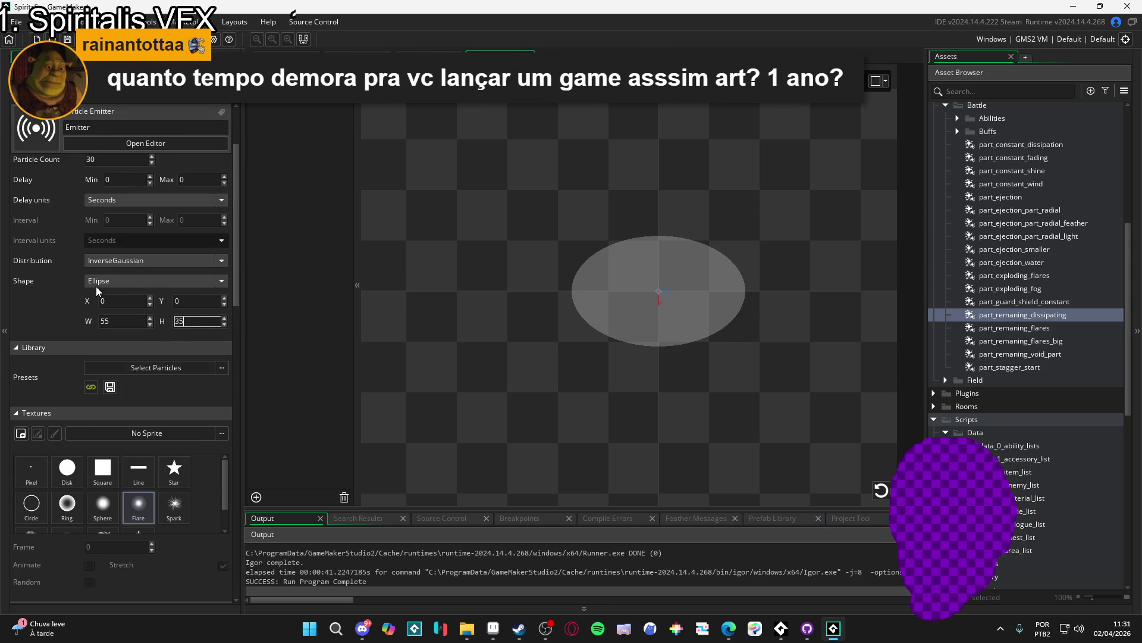
drag(653, 238, 621, 244)
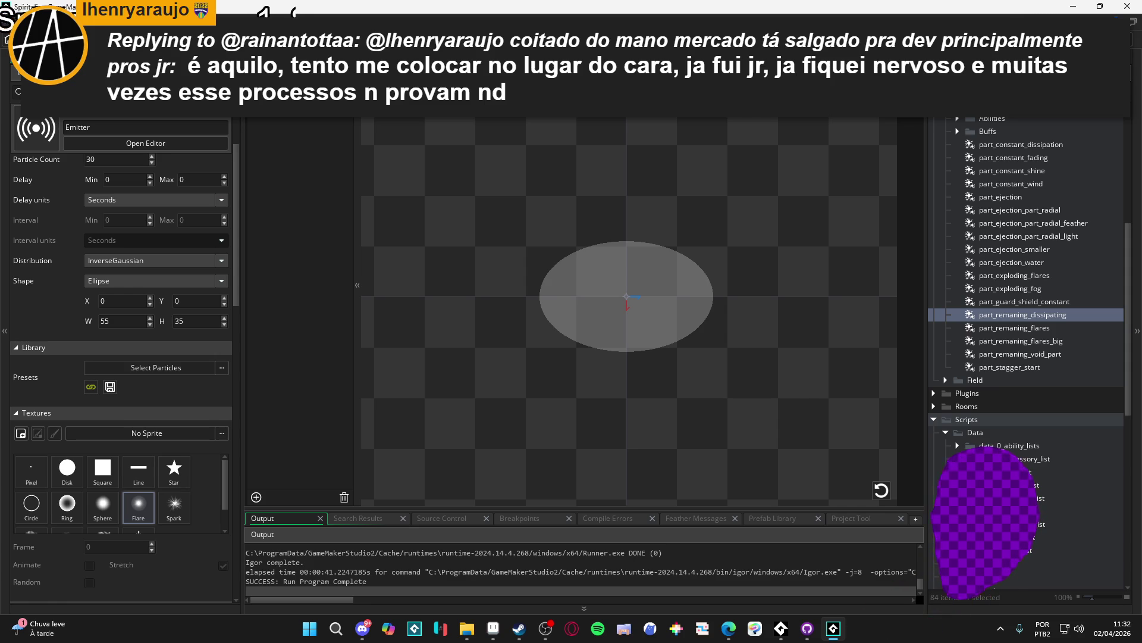
key(ctrl+Tab)
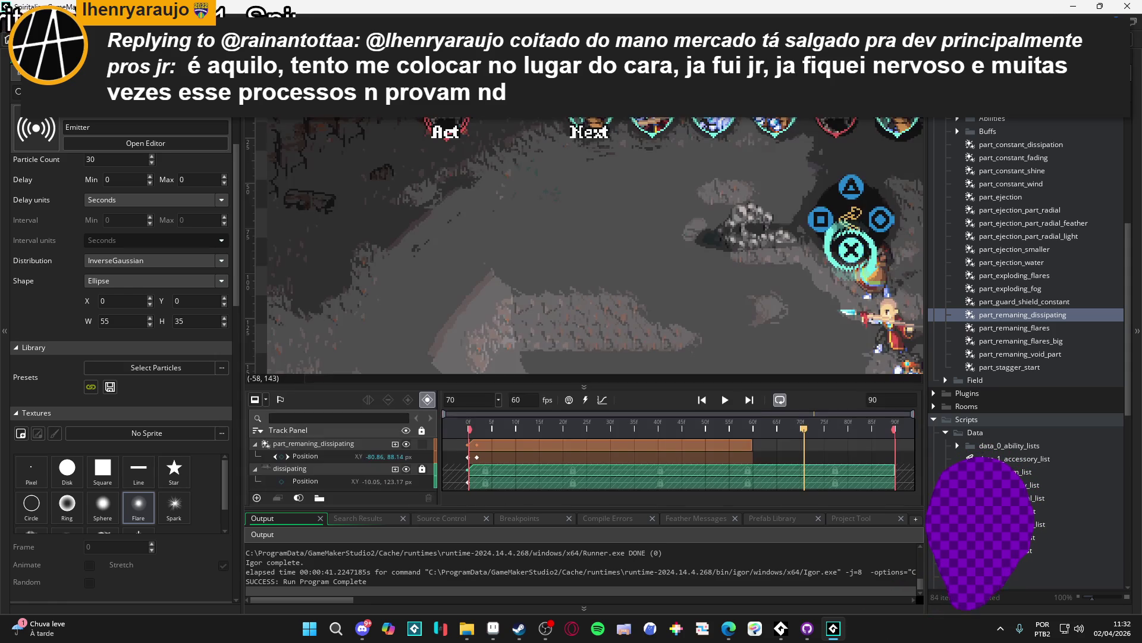
Pan the sequence scene and drag the playhead earlier to replay the reshaped particles
scroll(642, 278, down, 2)
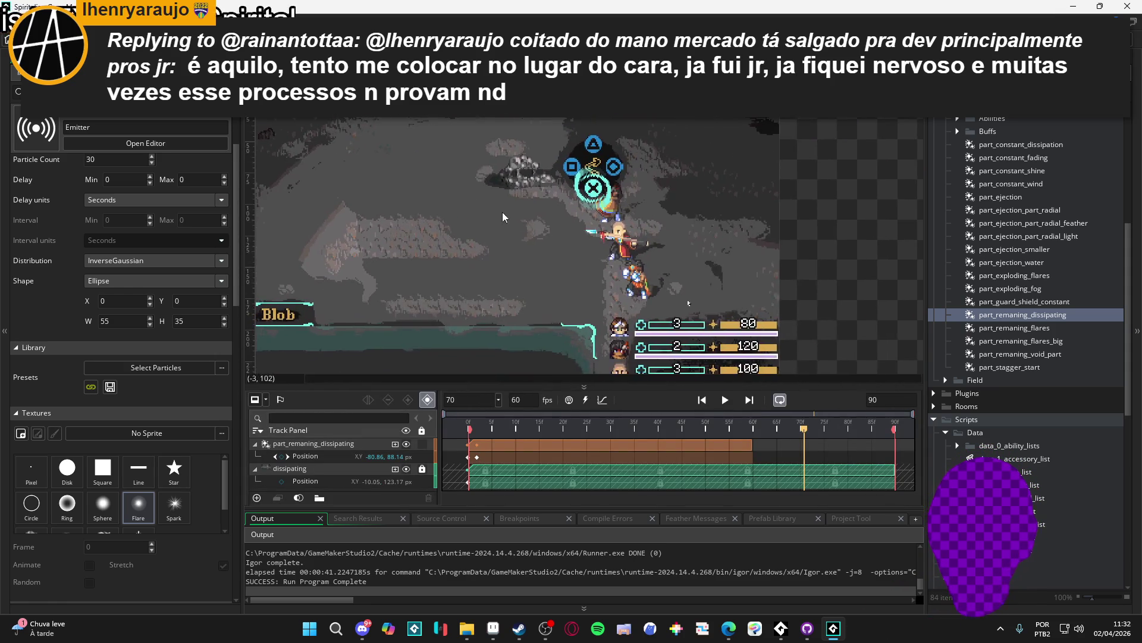
mouse_move(488, 236)
mouse_down()
mouse_move(608, 234)
mouse_move(556, 240)
mouse_up()
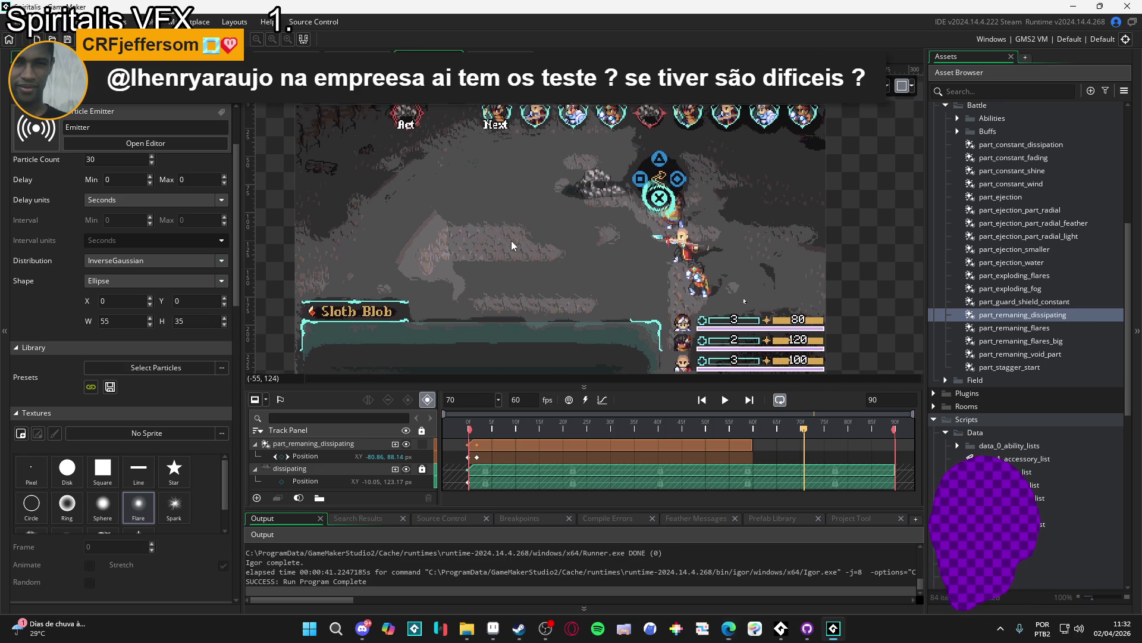
drag(510, 240, 501, 263)
drag(508, 423, 757, 423)
double_click(1006, 316)
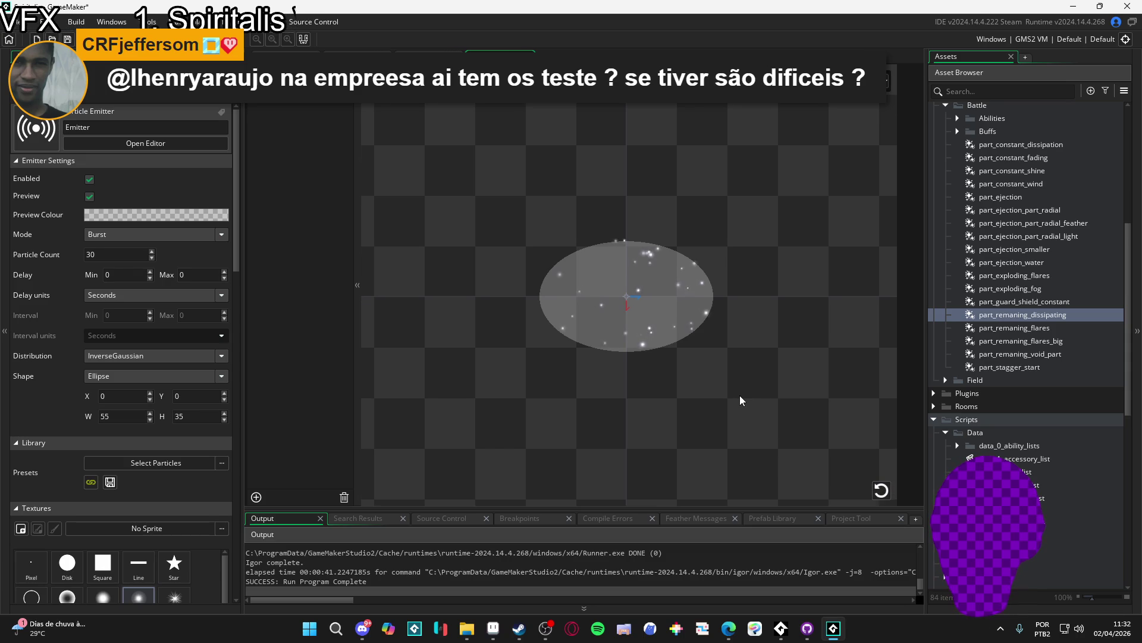
scroll(744, 395, down, 2)
scroll(27, 385, down, 4)
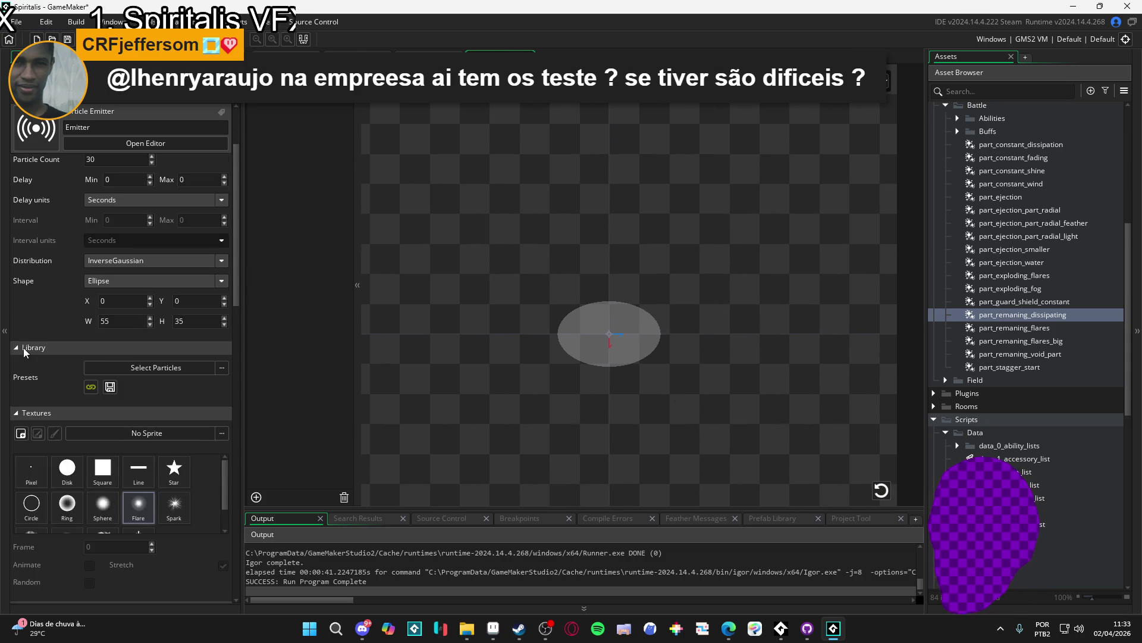
scroll(90, 448, up, 3)
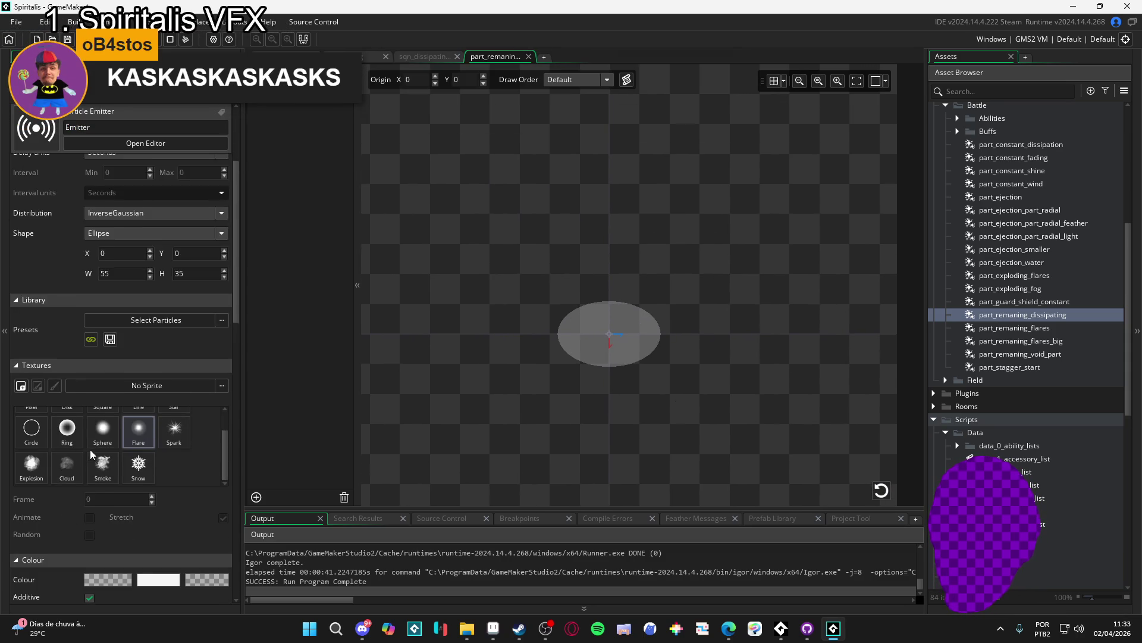
scroll(112, 550, up, 1)
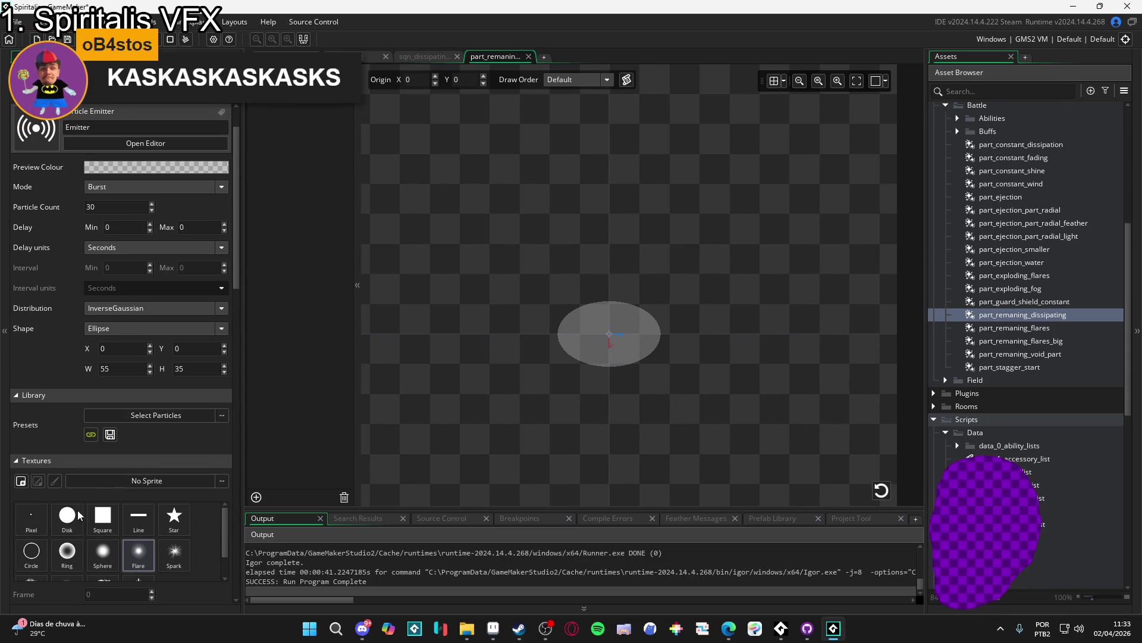
scroll(62, 318, down, 3)
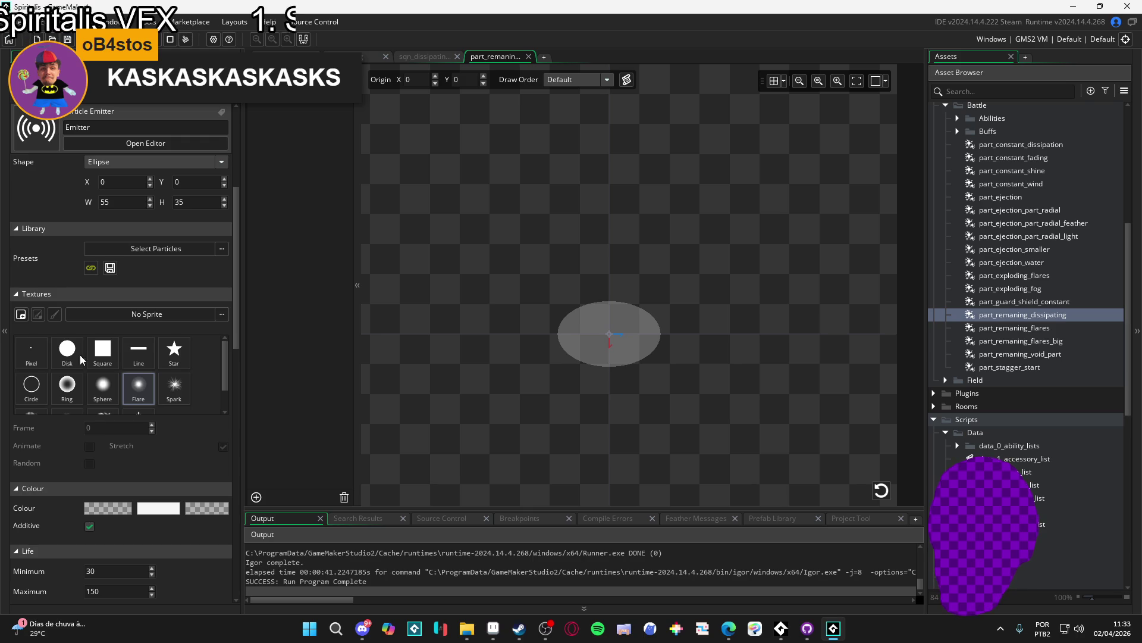
scroll(57, 437, down, 2)
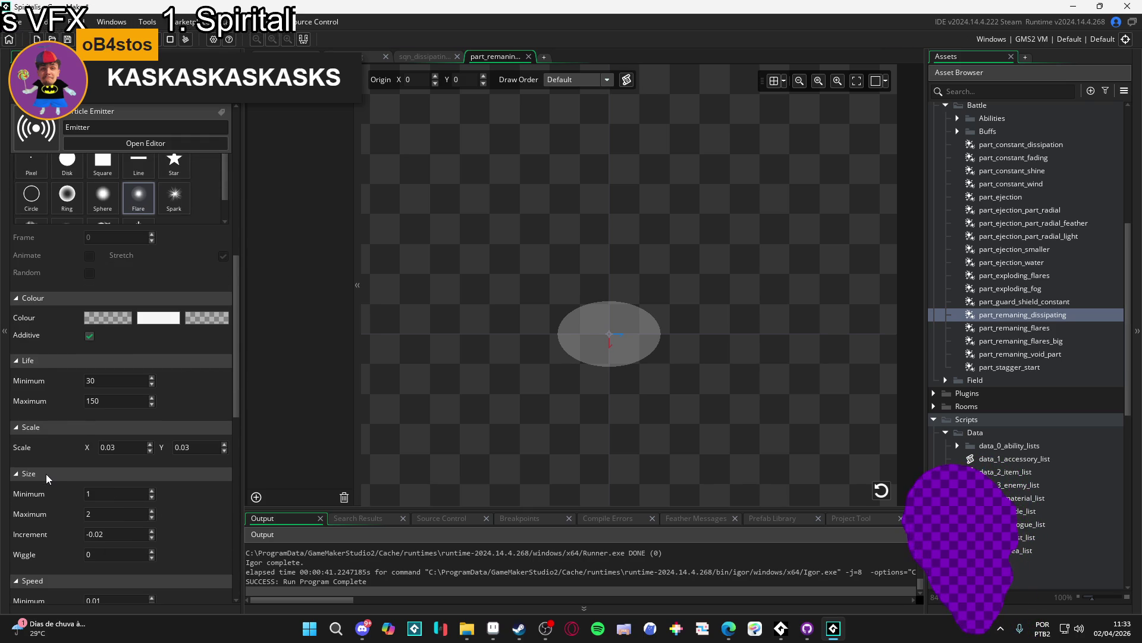
click(882, 494)
click(123, 447)
text(0.05)
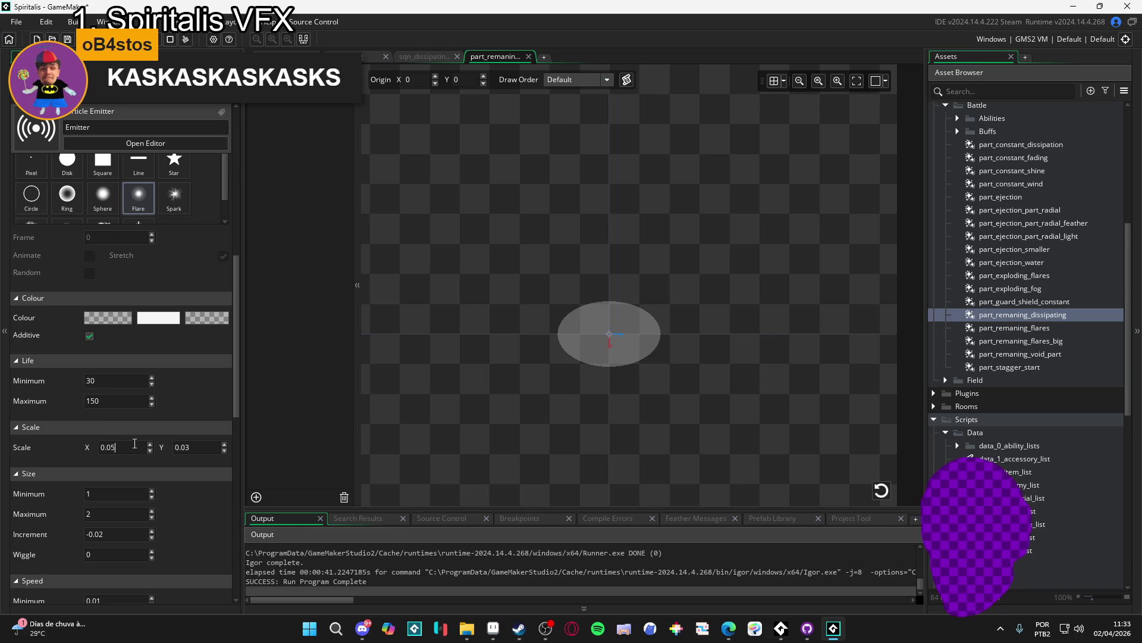
click(186, 450)
key(BackSpace)
text(5)
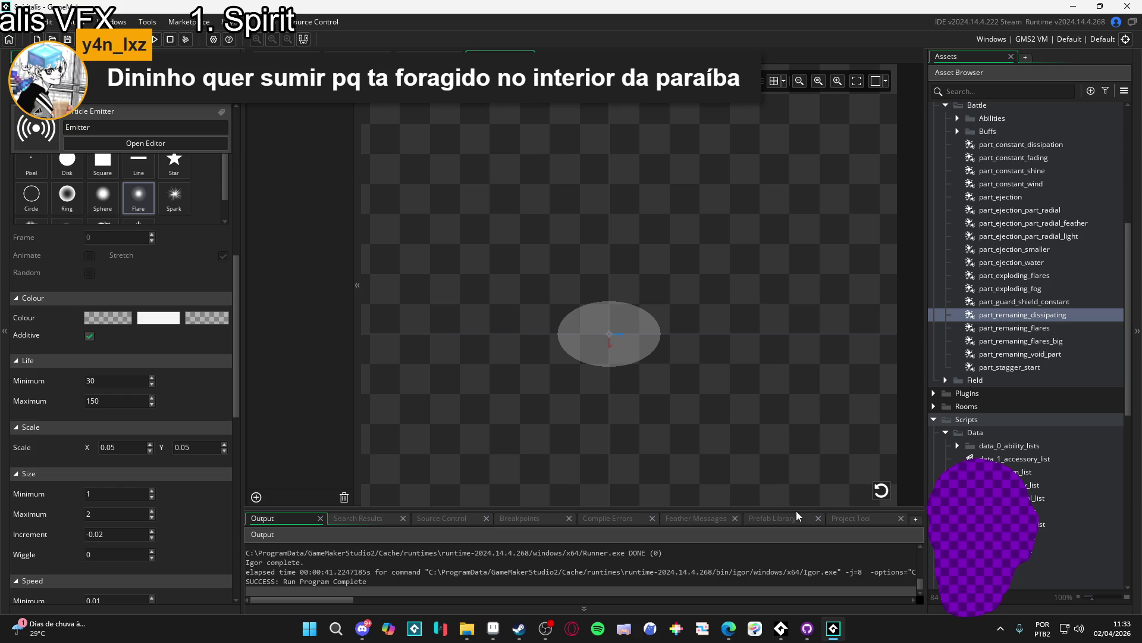
click(885, 499)
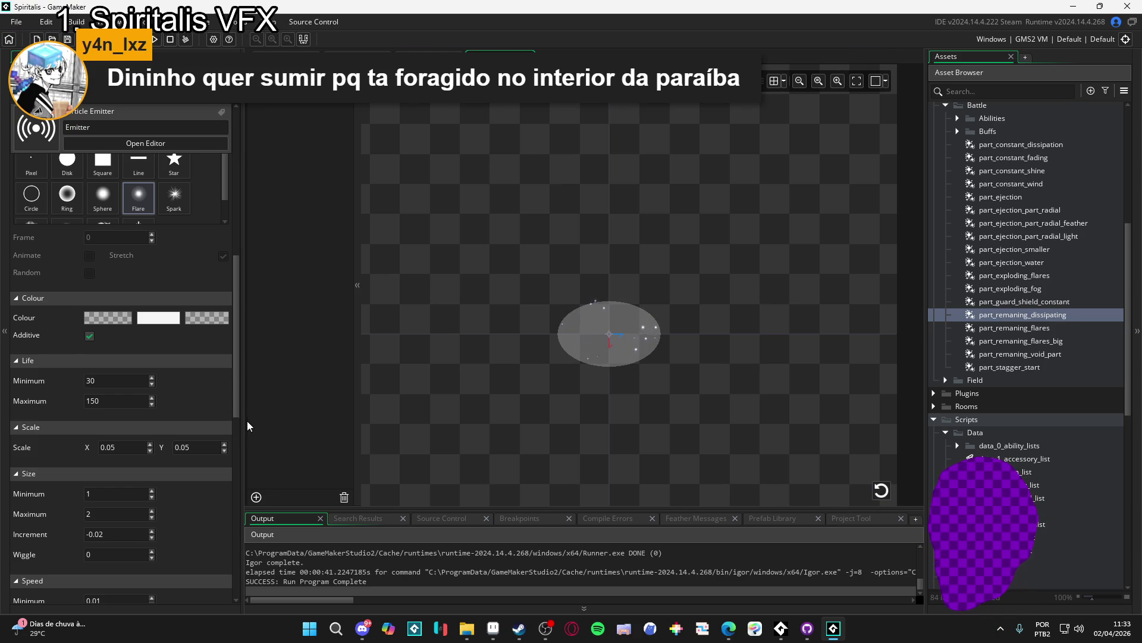
scroll(235, 406, down, 1)
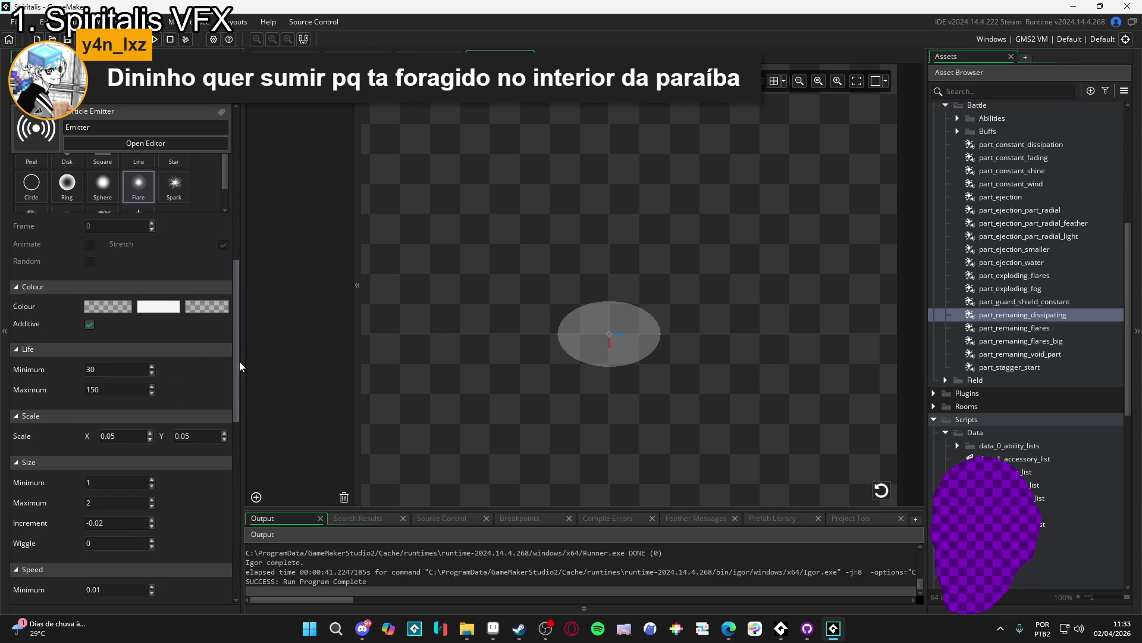
click(881, 489)
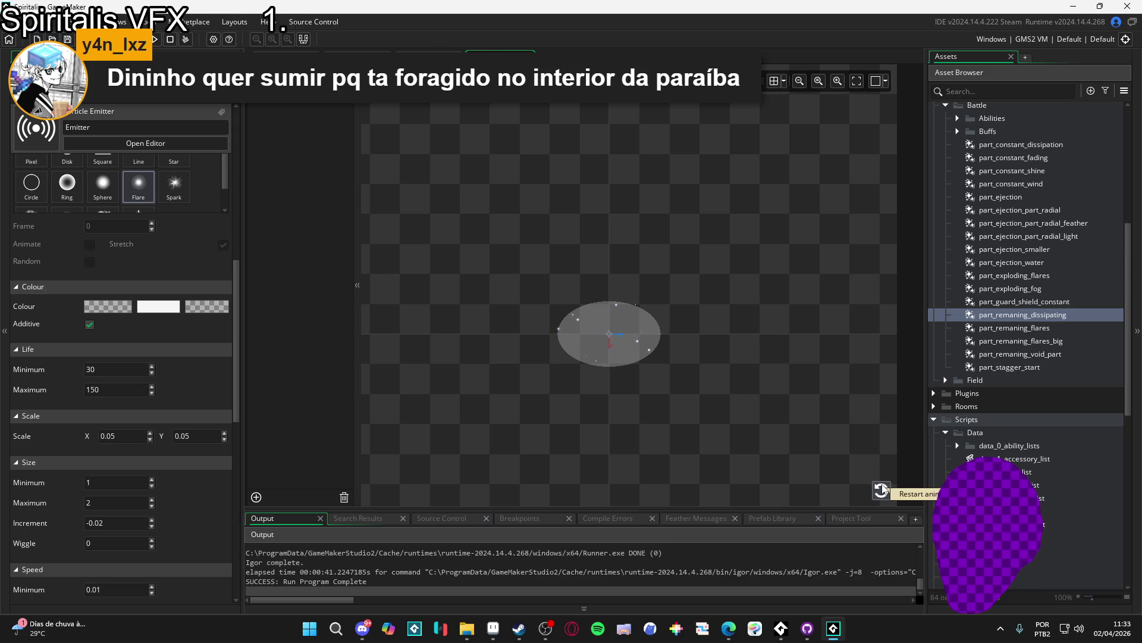
click(882, 489)
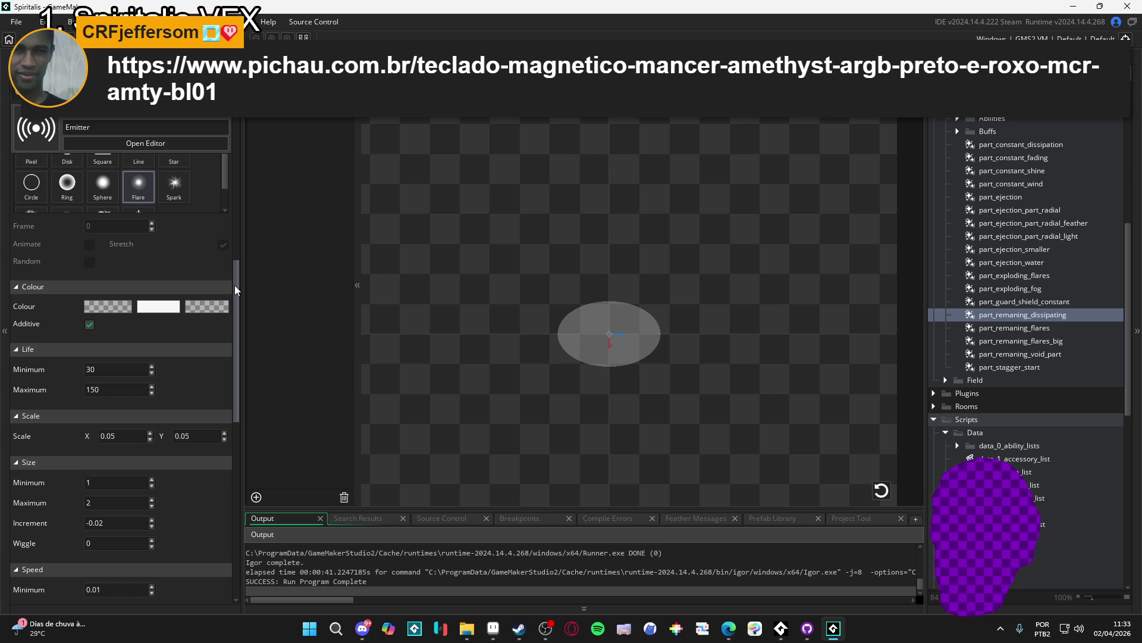
drag(234, 286, 234, 136)
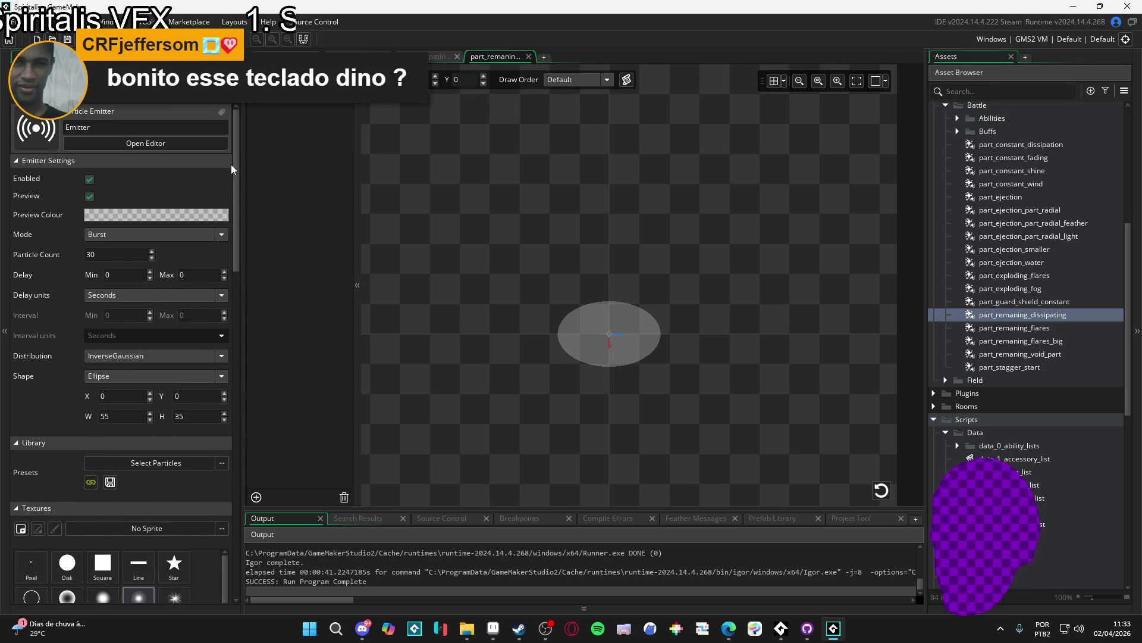
Switch the emitter Mode from Burst to Stream and set Particle Count to -10
click(128, 295)
click(127, 295)
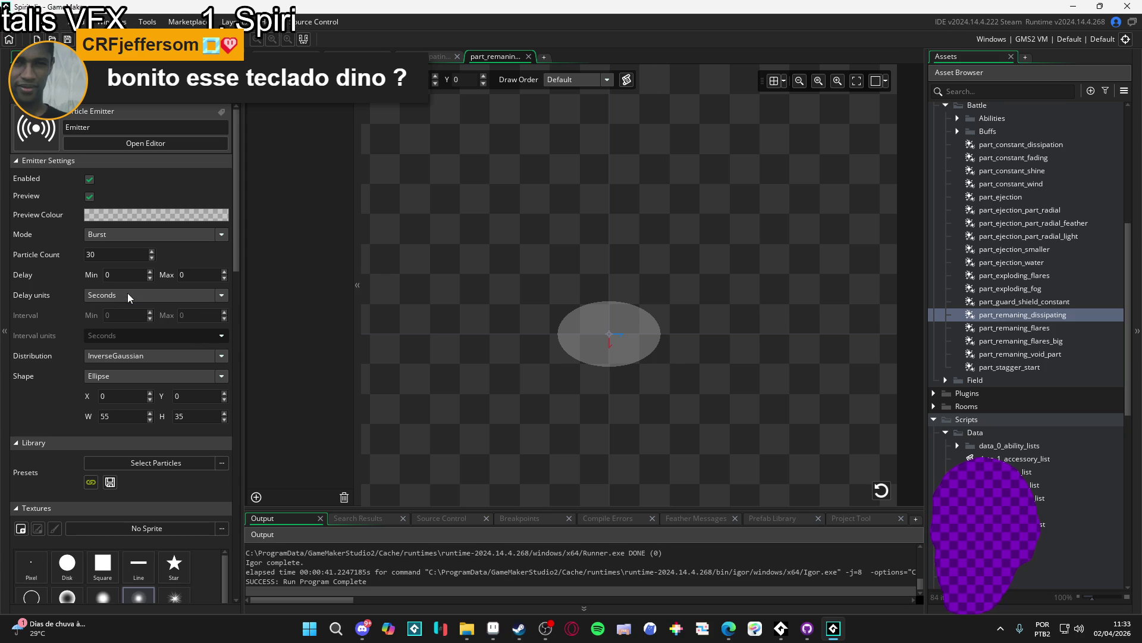
click(136, 234)
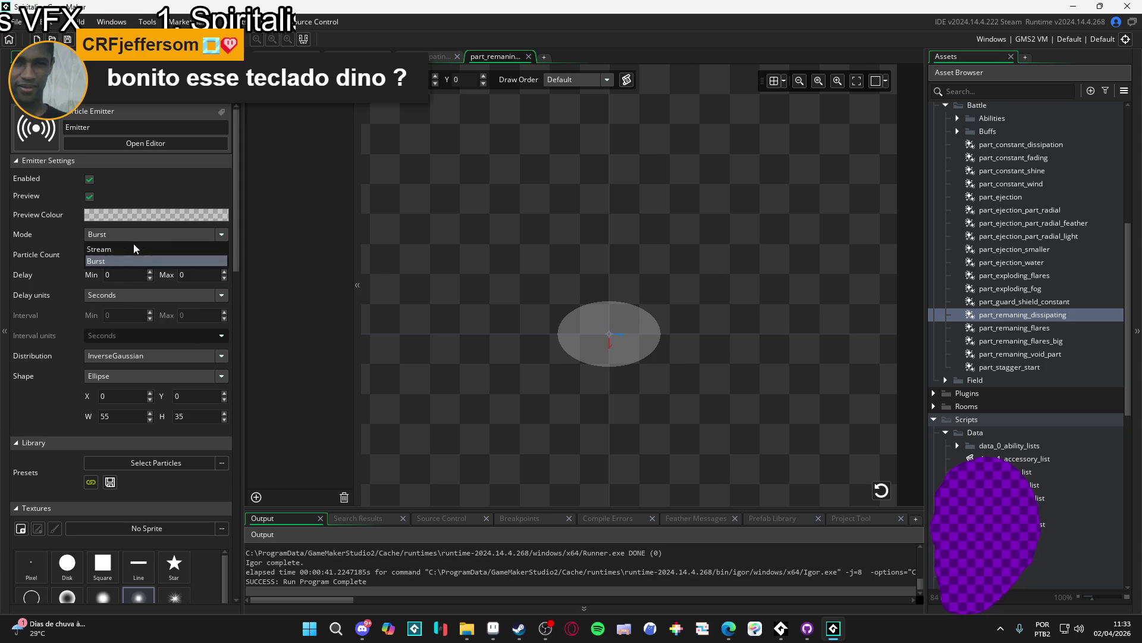
click(137, 249)
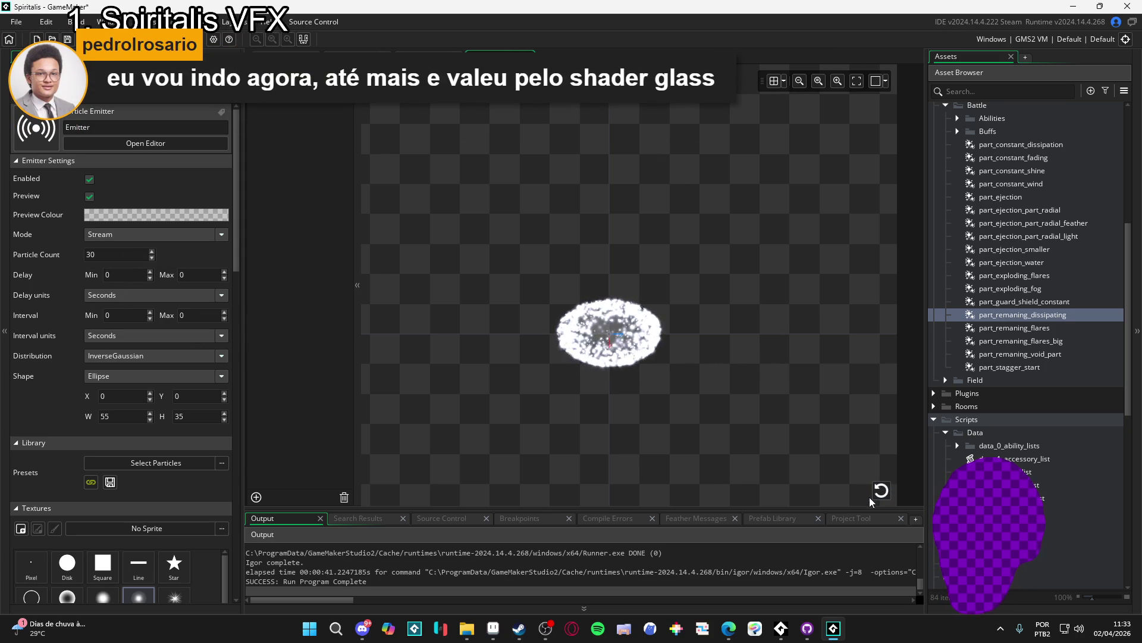
click(58, 253)
text(-10)
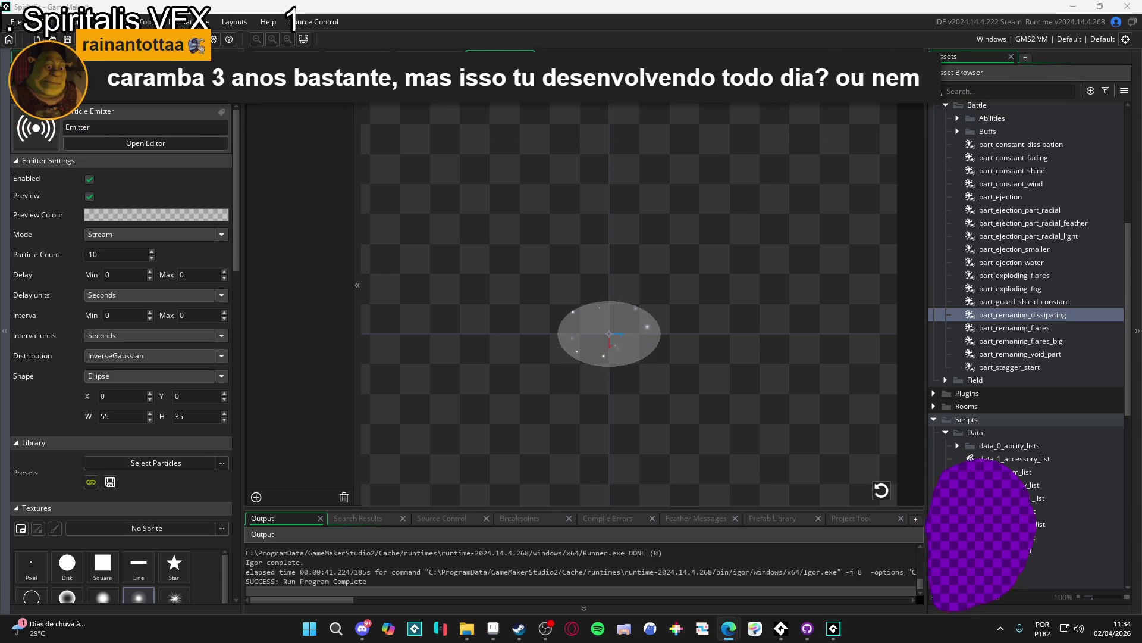
drag(467, 0, 467, 1)
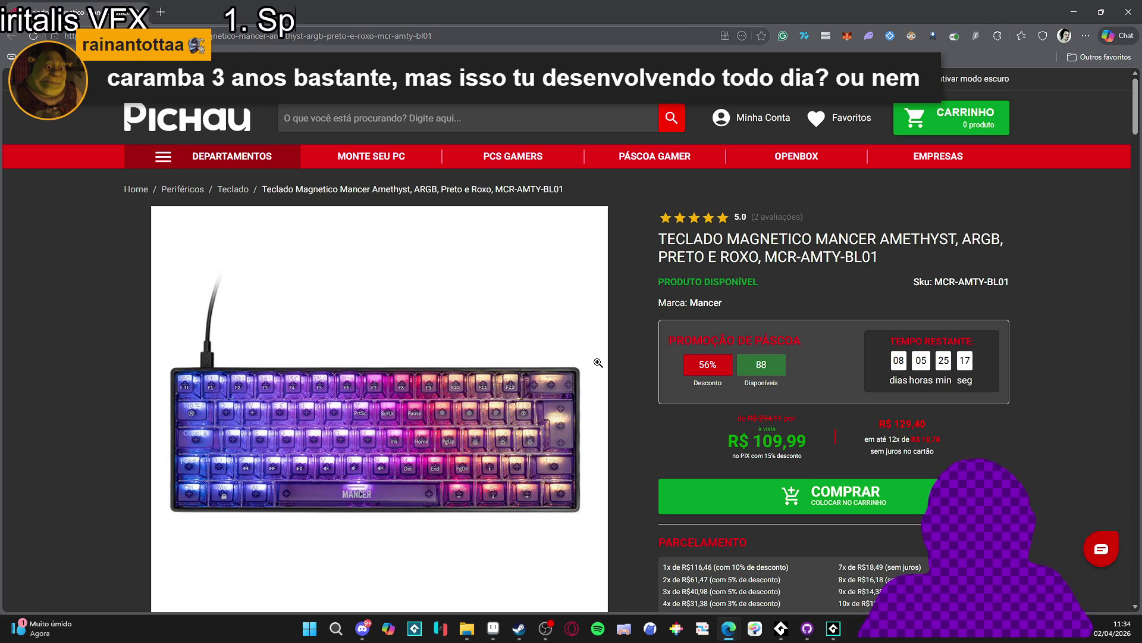
View the Mancer Amethyst keyboard's unlit purple photo on Pichau, then close the browser
key(alt+Tab)
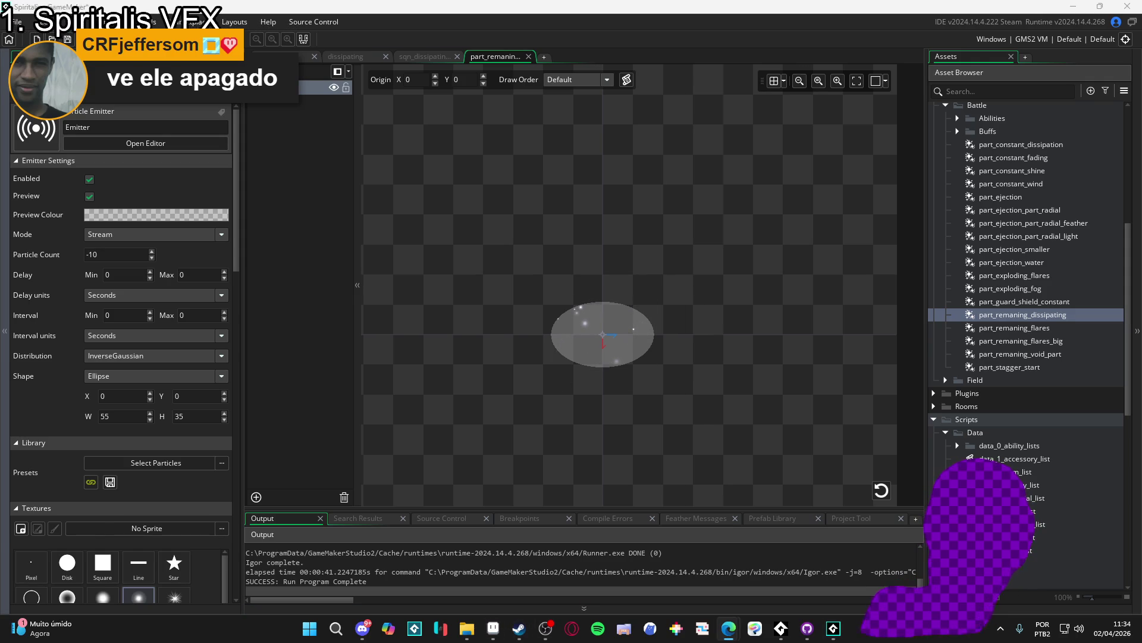
click(729, 628)
scroll(393, 387, down, 3)
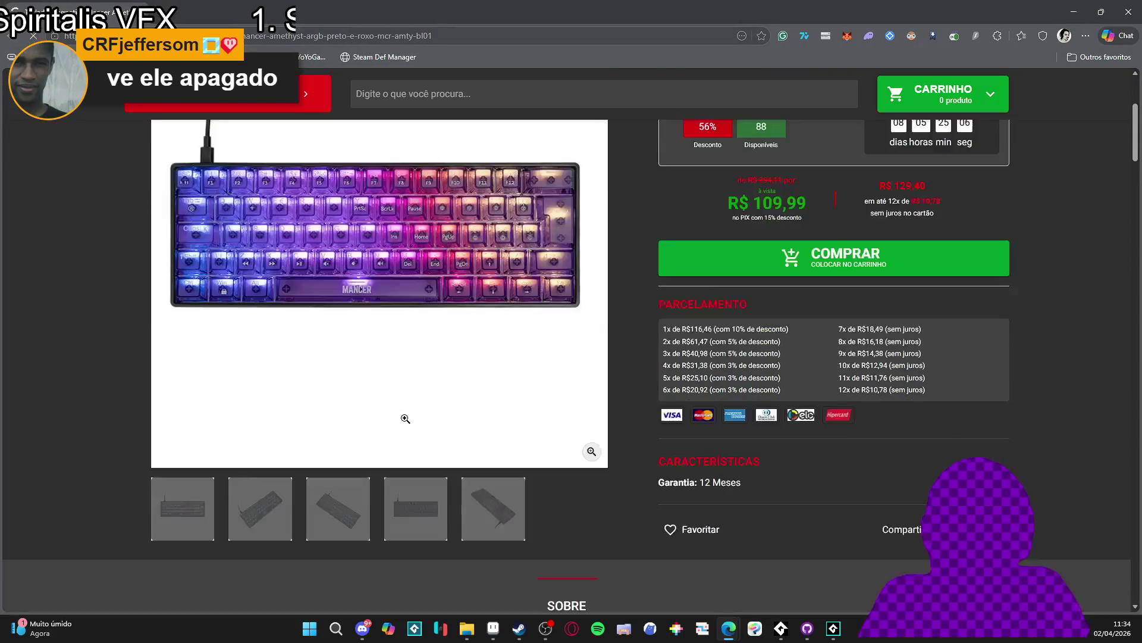
click(424, 523)
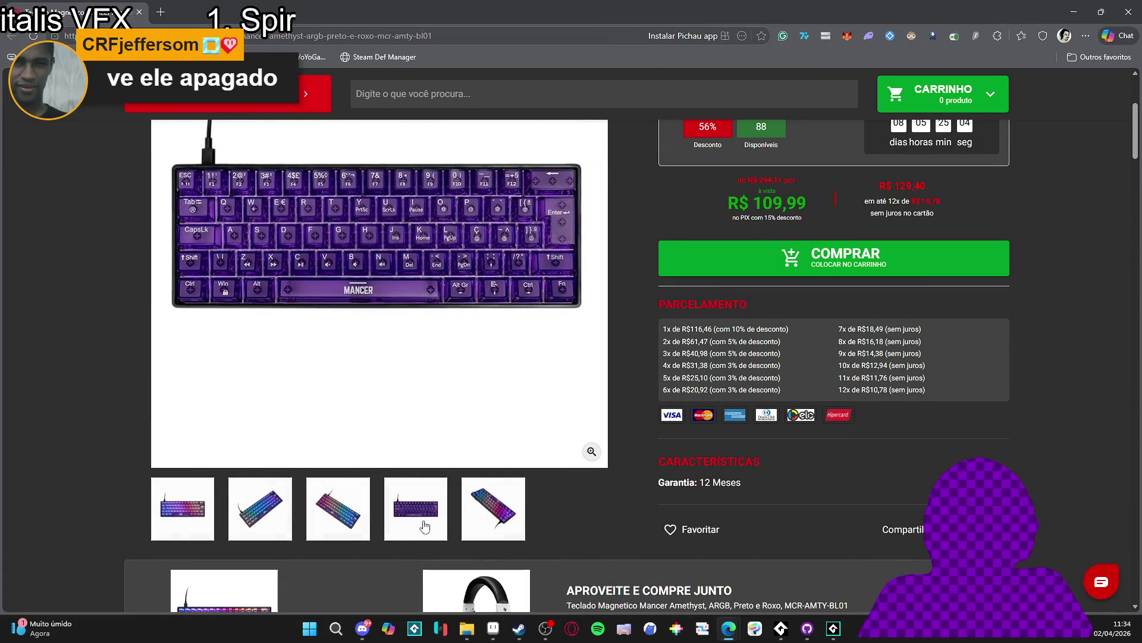
scroll(426, 526, up, 1)
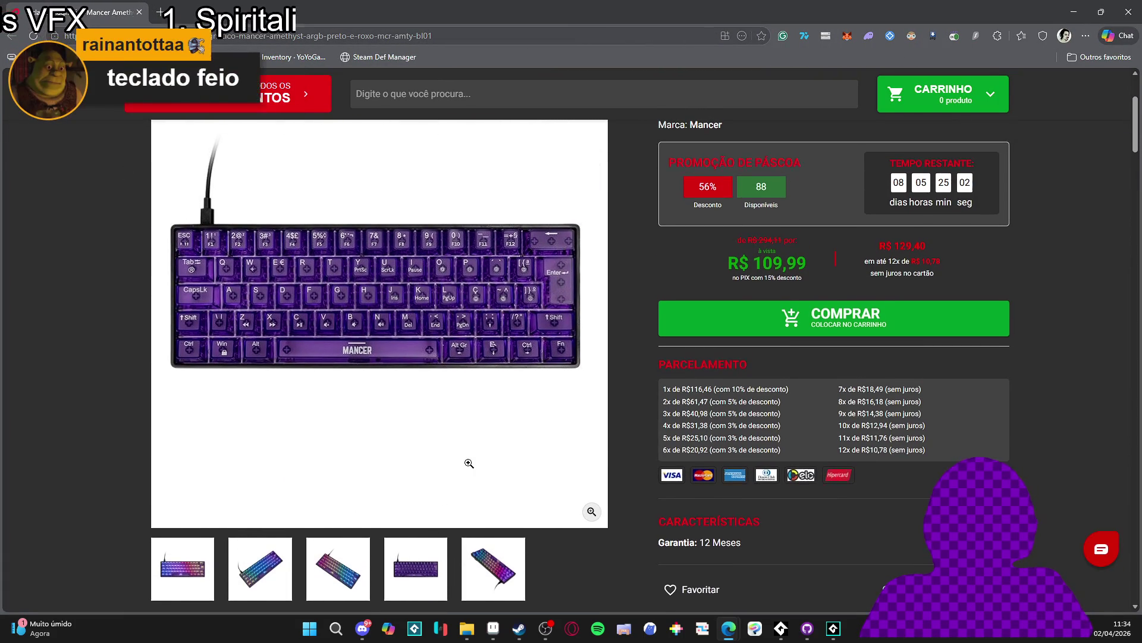
scroll(467, 462, up, 2)
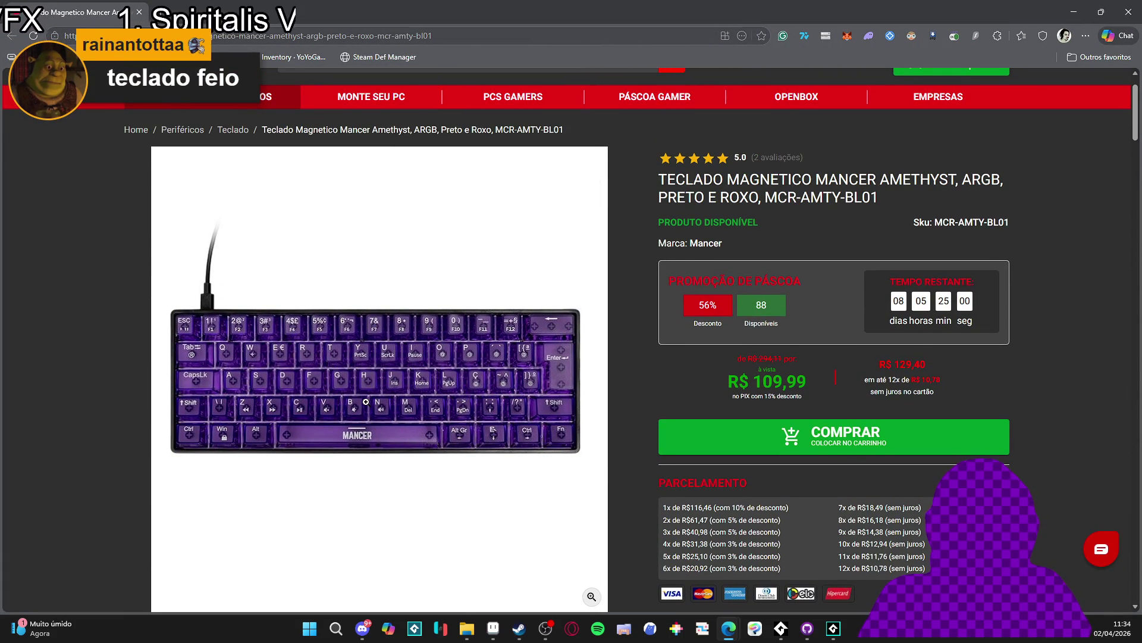
scroll(366, 402, down, 1)
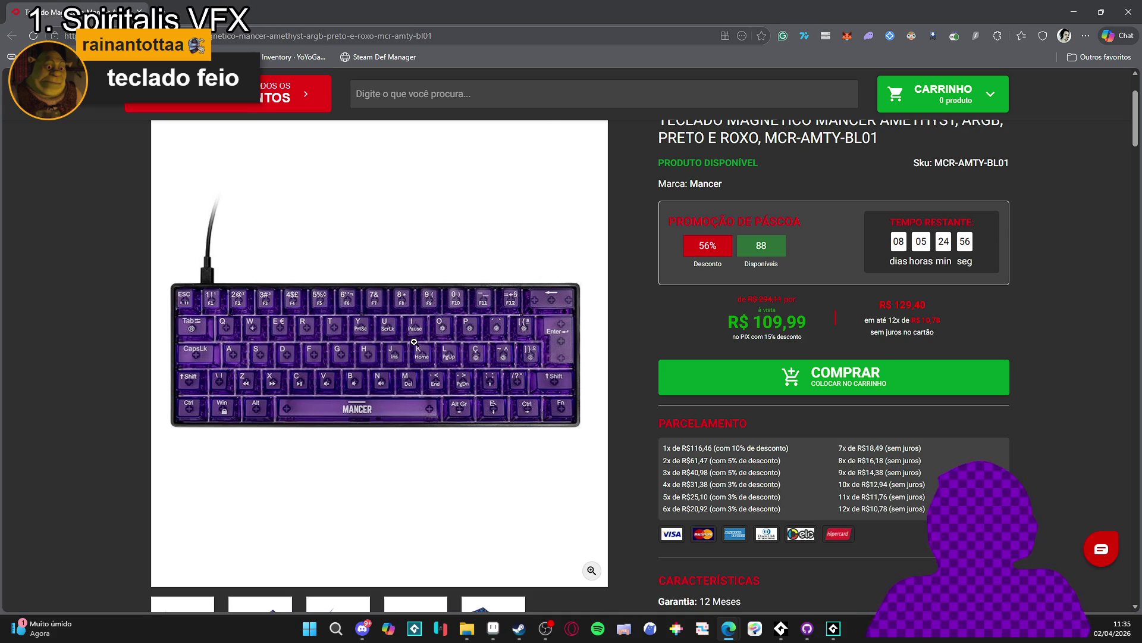
click(1129, 12)
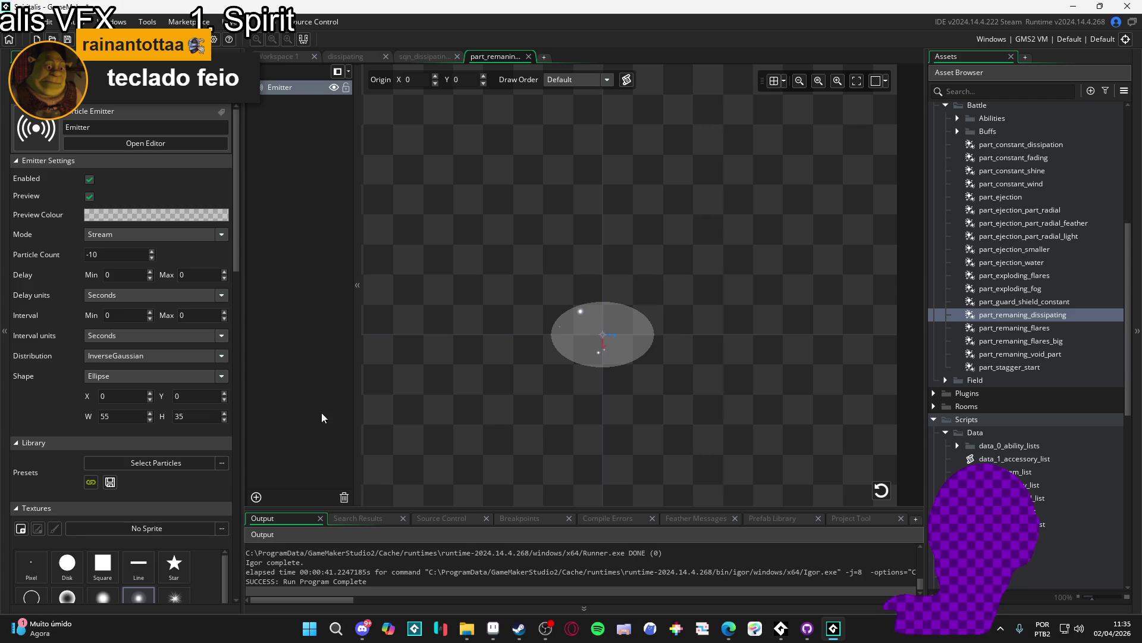
Set the dissipating particles' Scale X and Y to 0.08
scroll(58, 415, down, 3)
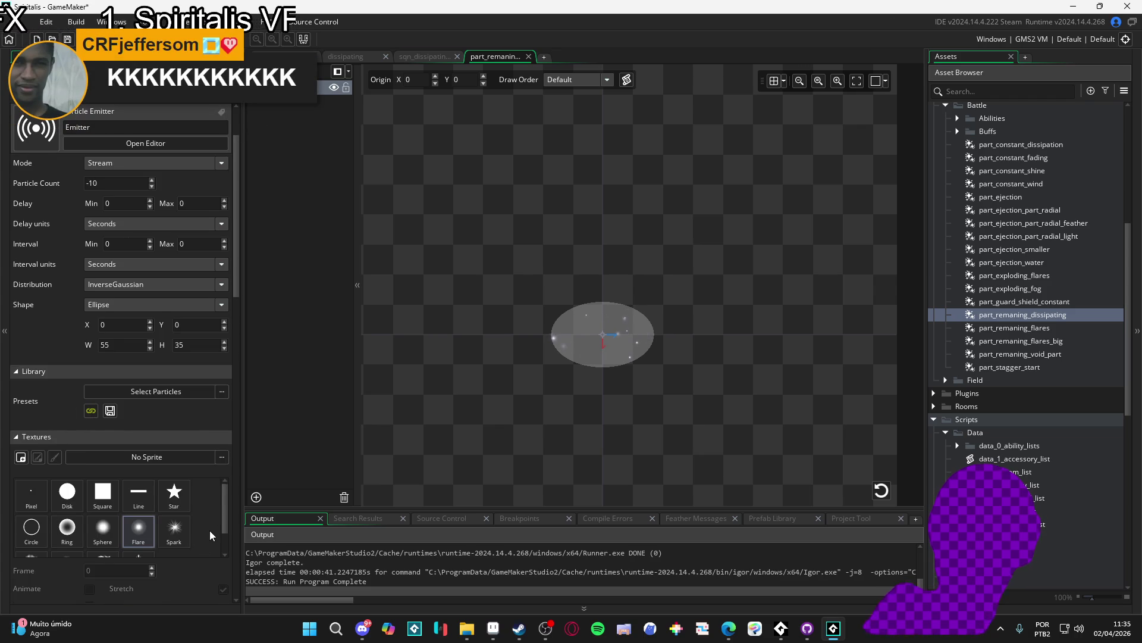
scroll(206, 541, down, 1)
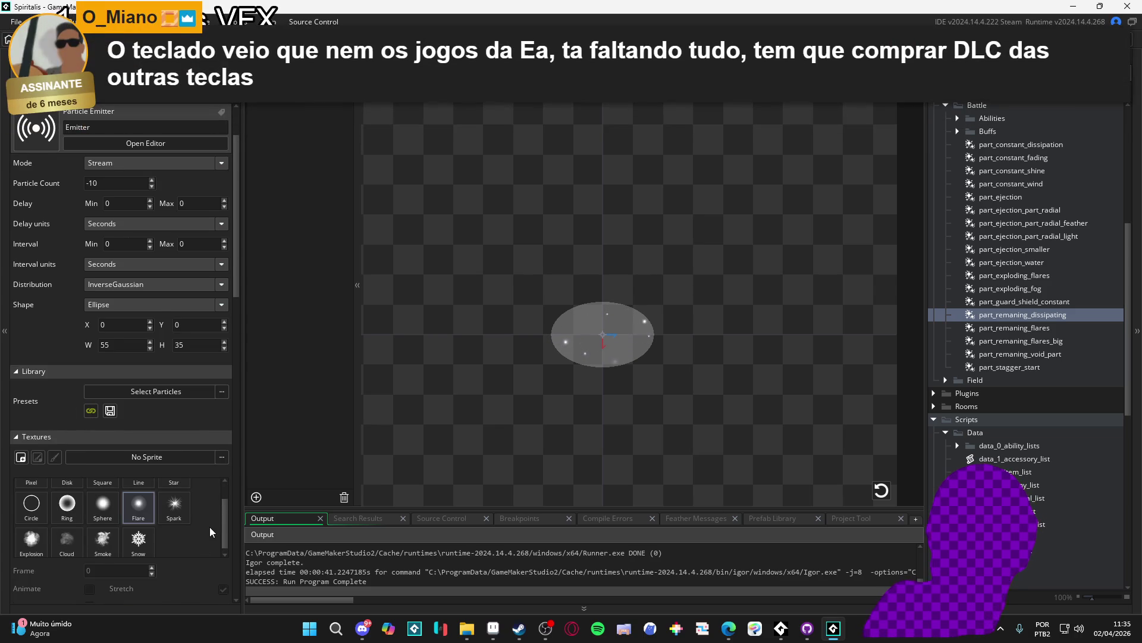
scroll(210, 526, down, 1)
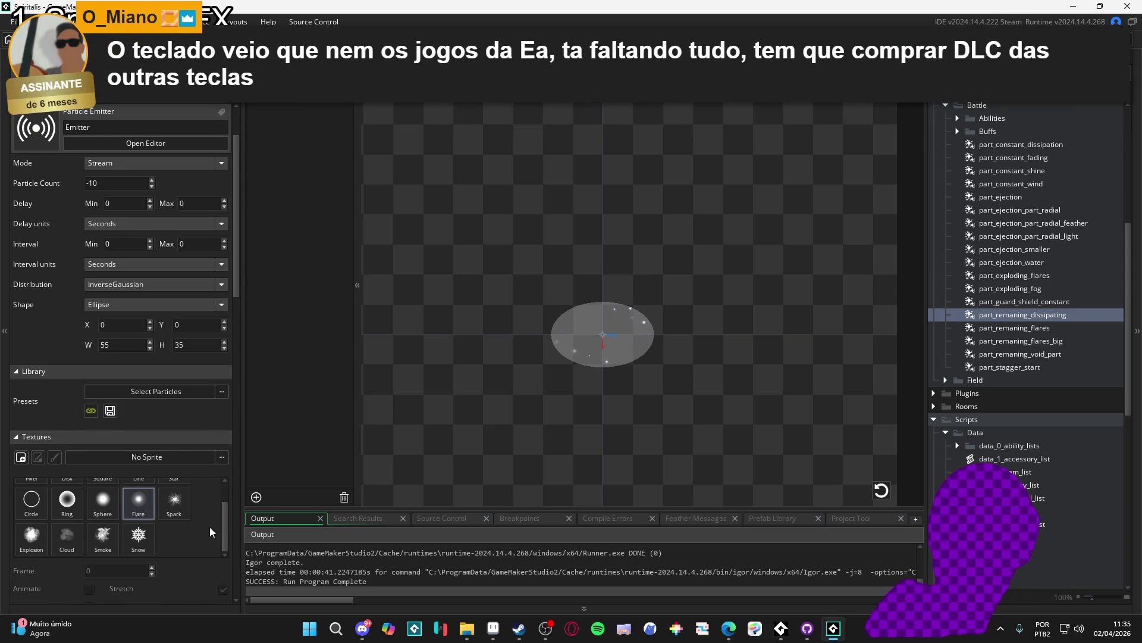
scroll(209, 527, up, 1)
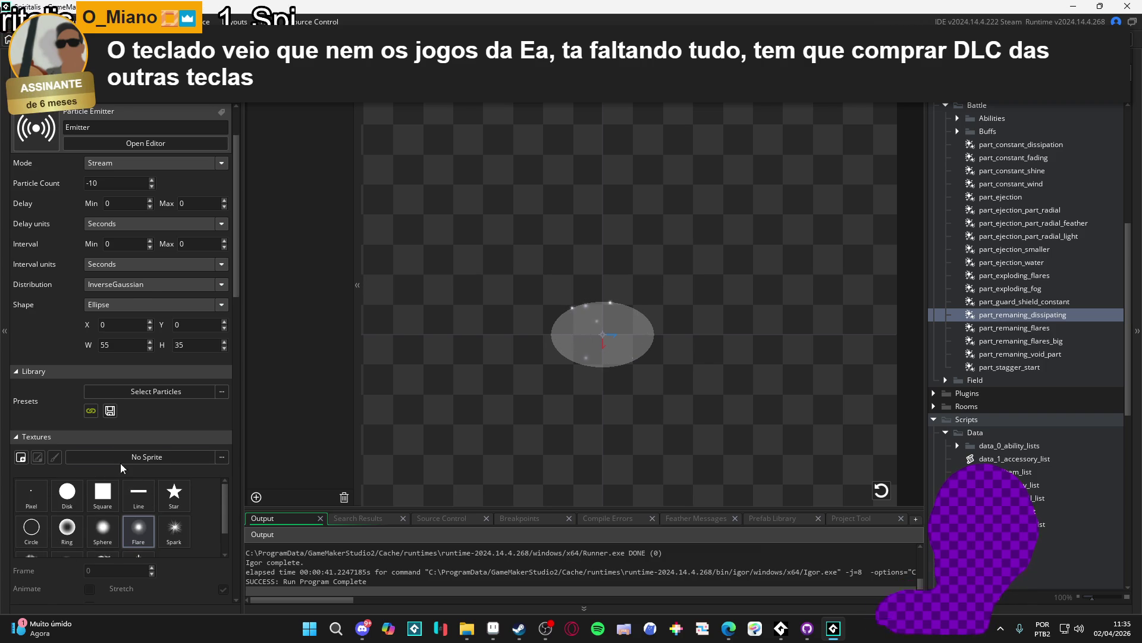
scroll(122, 467, up, 3)
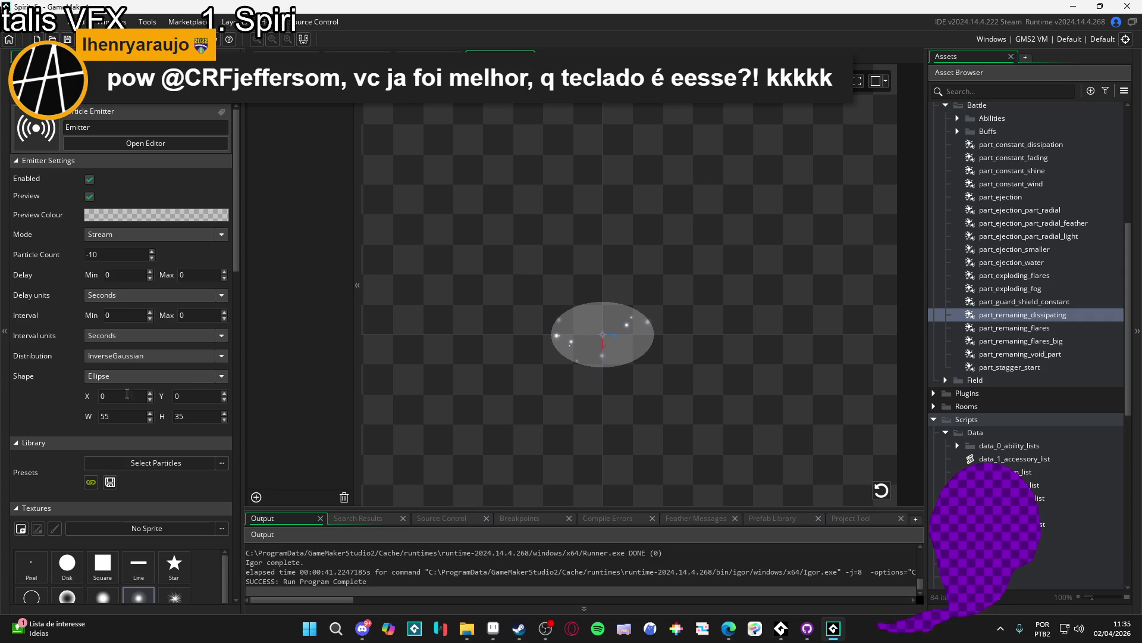
scroll(56, 429, down, 1)
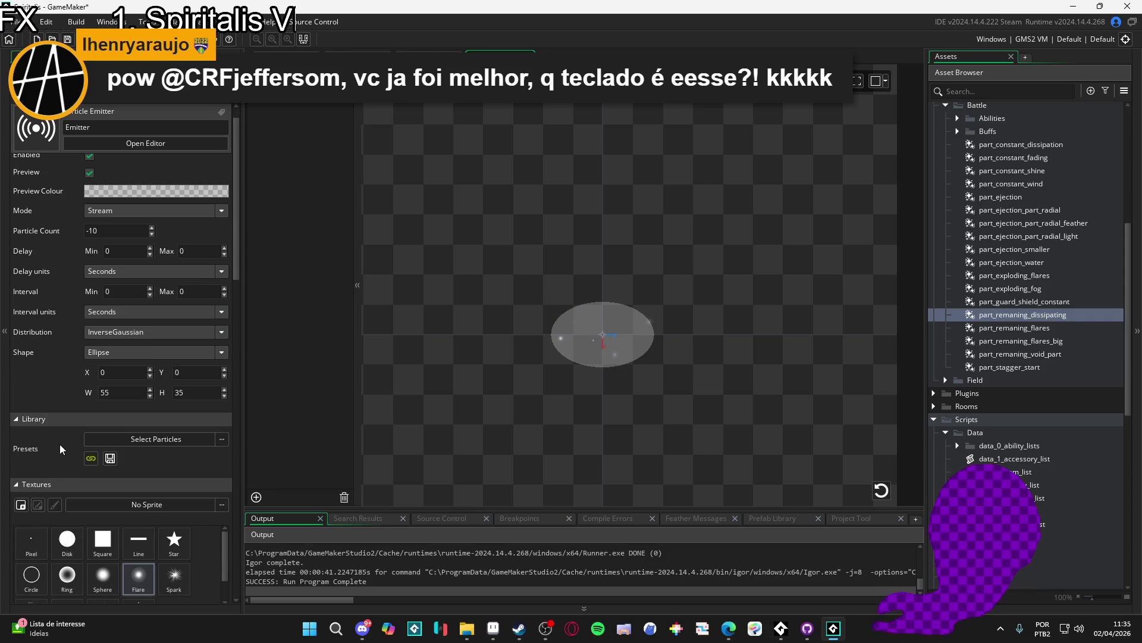
scroll(72, 425, down, 15)
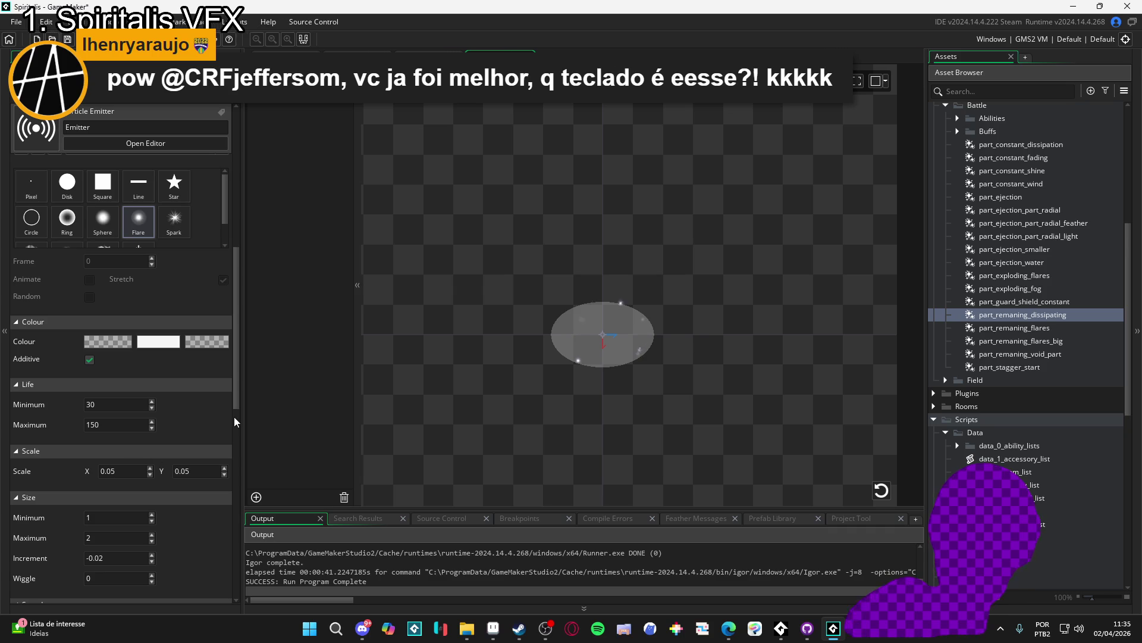
click(198, 472)
text(0.08)
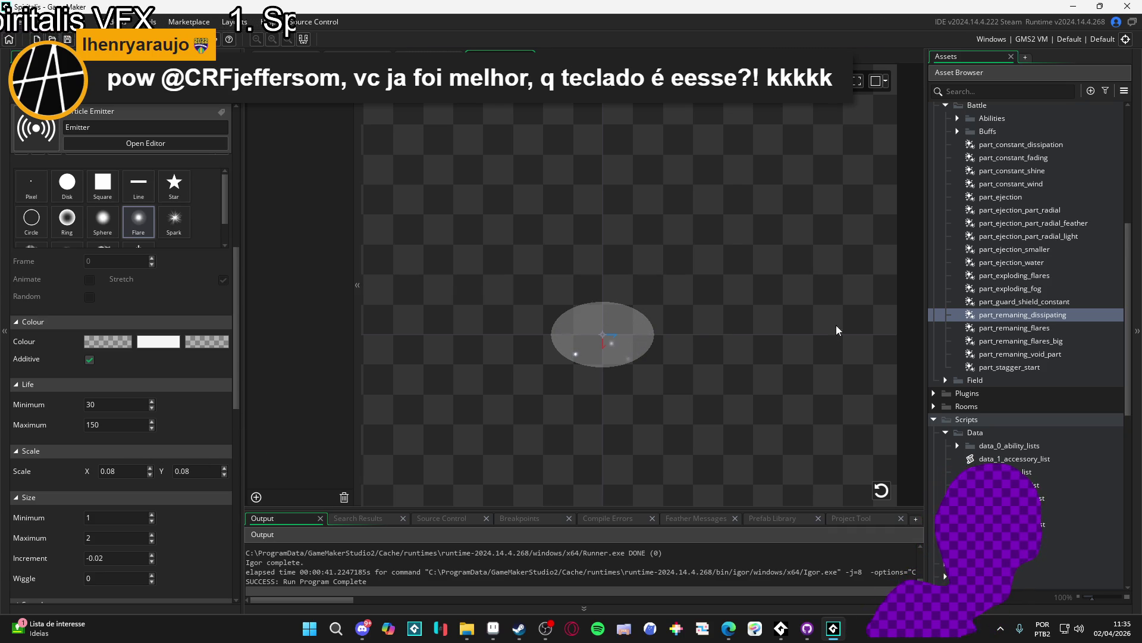
Lower the emitter's Particle Count to -5
scroll(182, 286, up, 16)
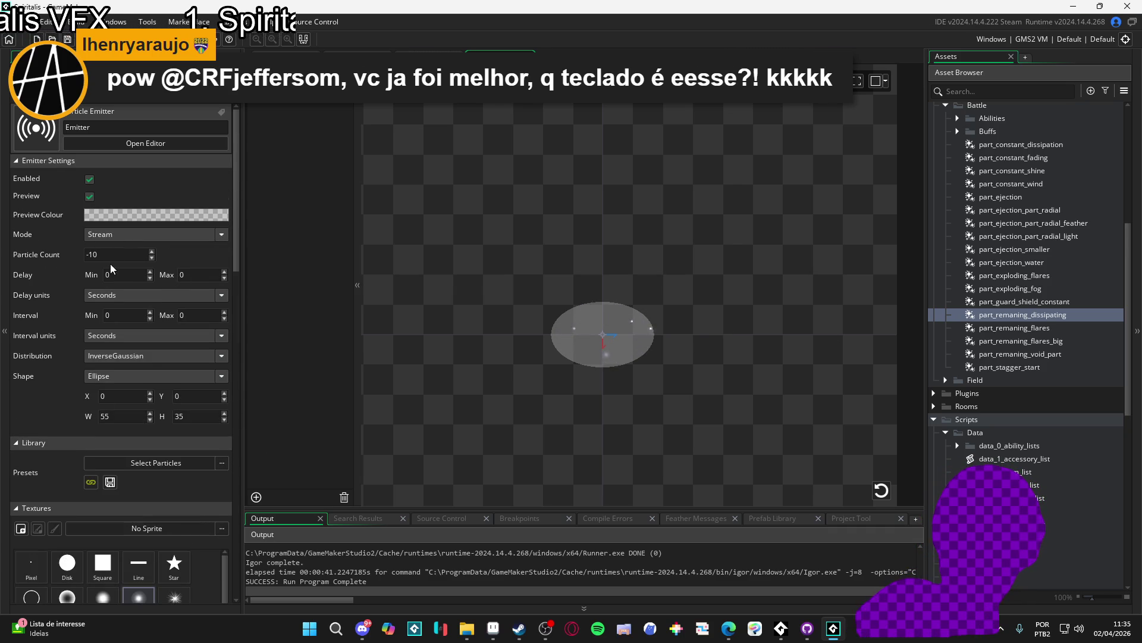
text(-5)
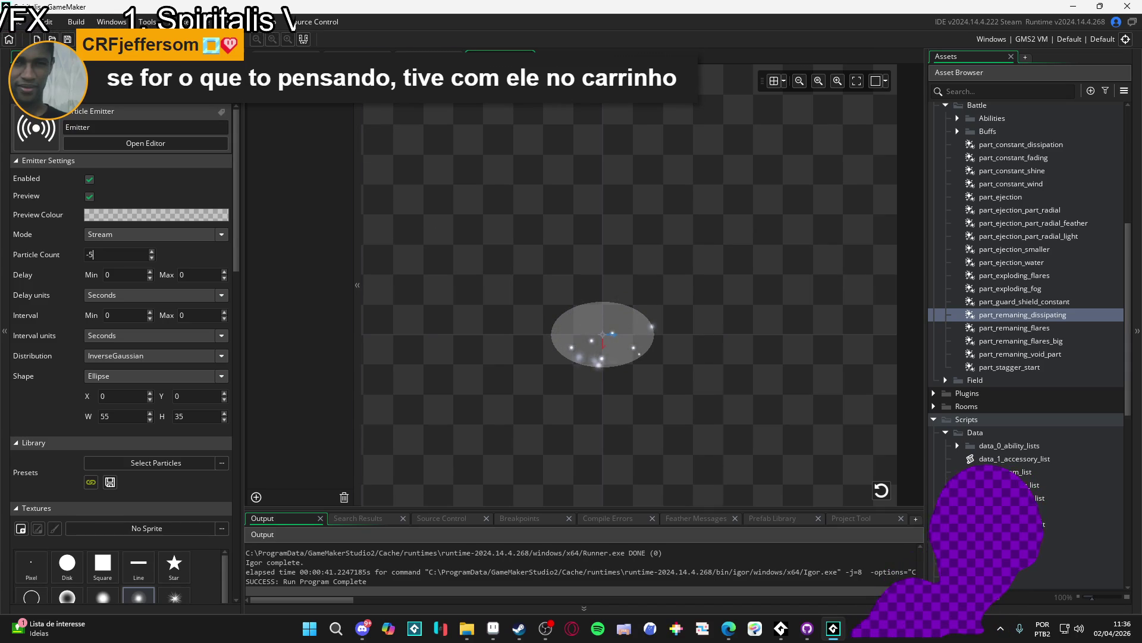
click(429, 53)
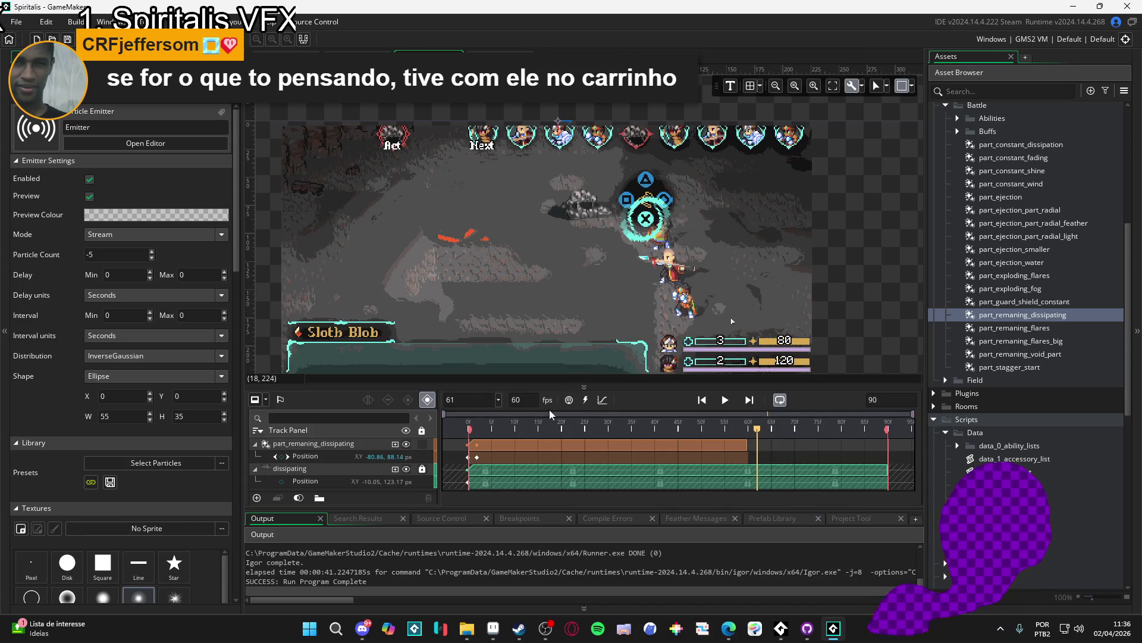
Play sqn_dissipating, scrub to around frames 40–54 and replay it to check the streaming particles
key(space)
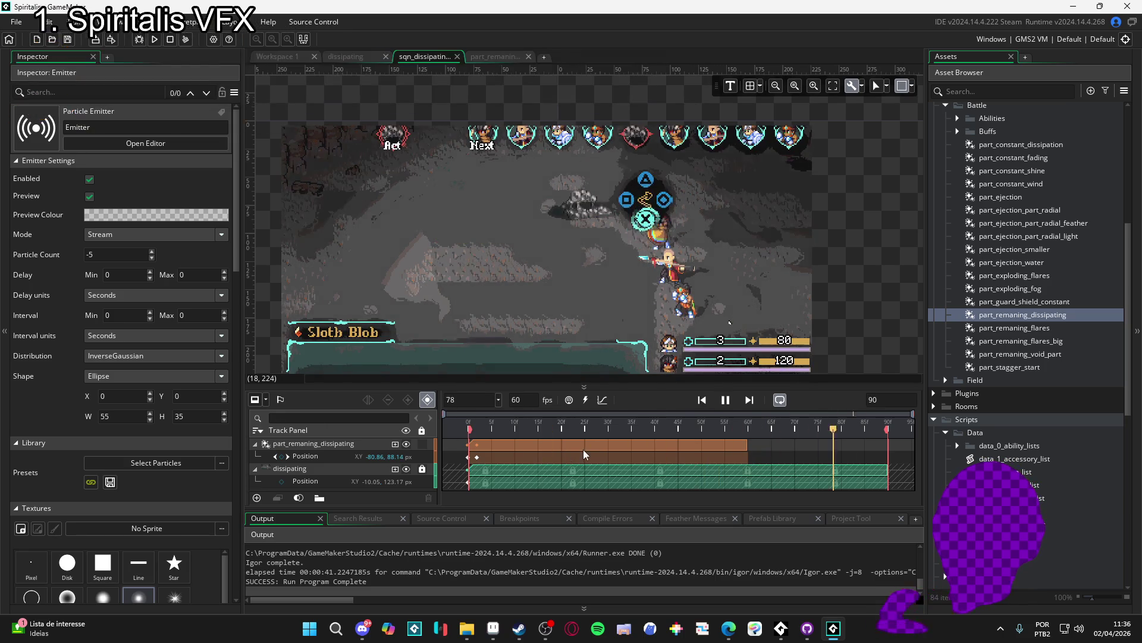
key(space)
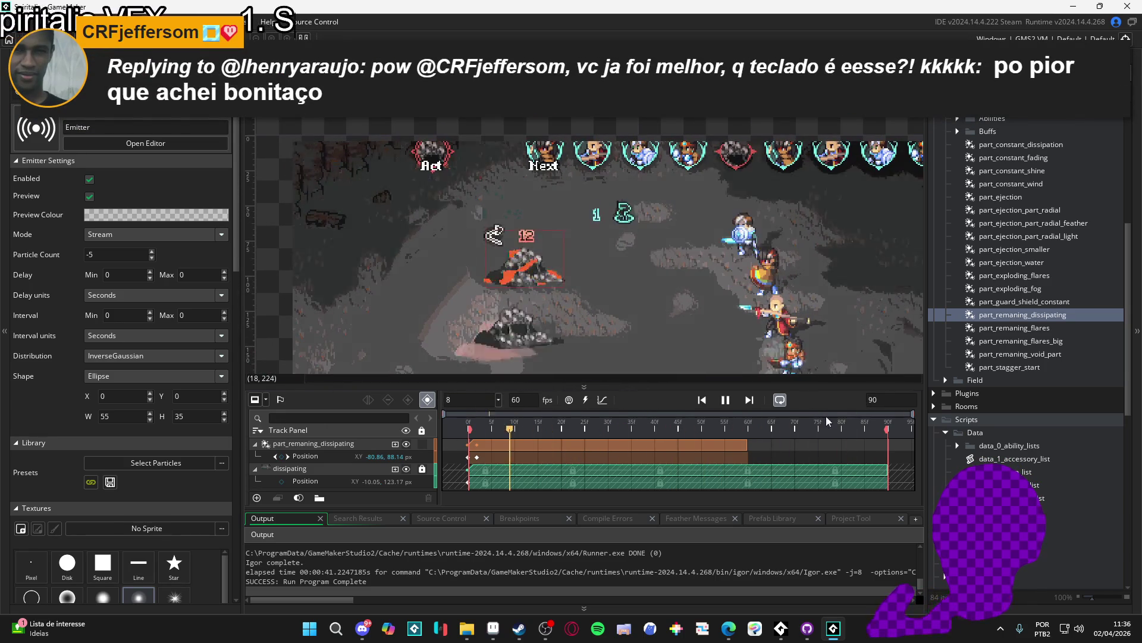
mouse_move(530, 423)
mouse_down()
mouse_move(533, 439)
mouse_move(669, 429)
mouse_up()
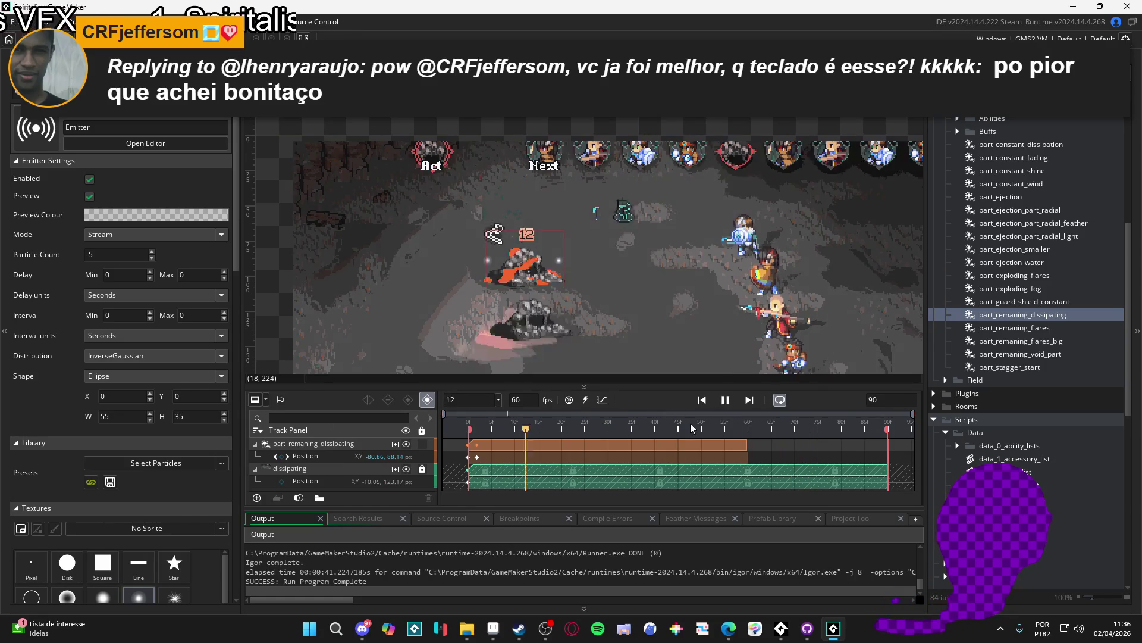
click(721, 432)
key(space)
key(space)
key(space)
click(794, 445)
key(space)
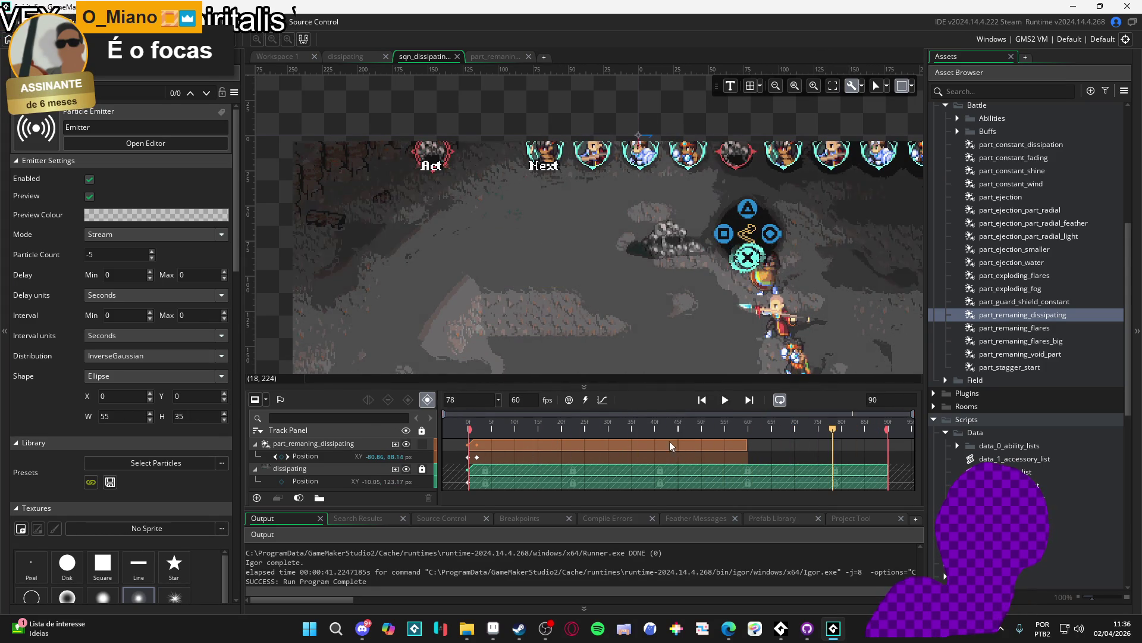
Set the particle Direction minimum and maximum both to 90
key(space)
click(524, 57)
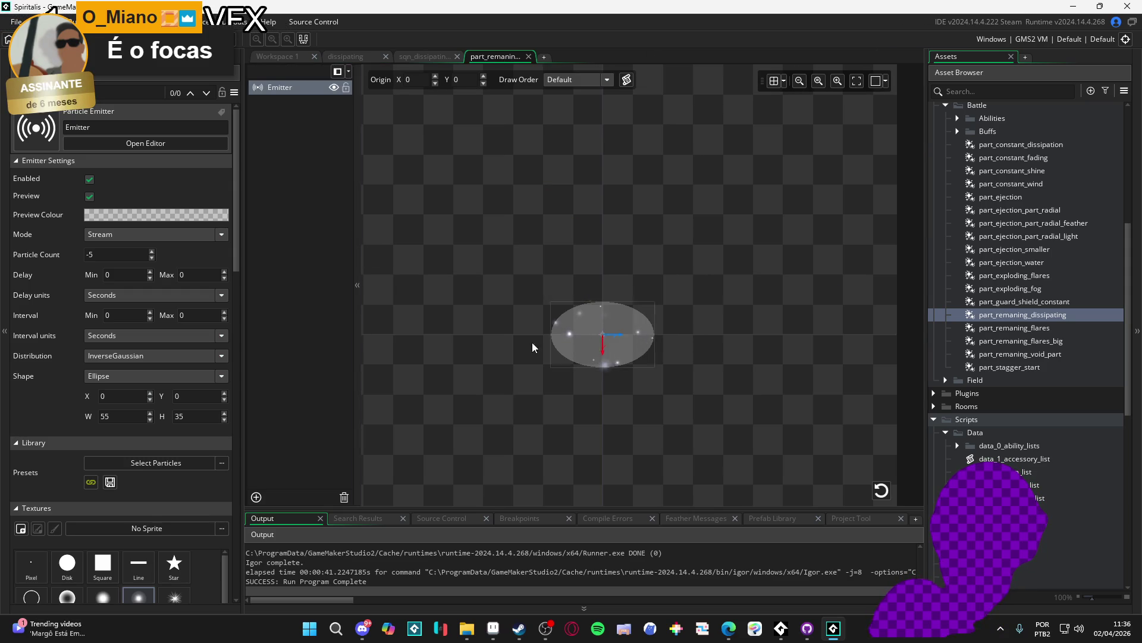
scroll(37, 386, down, 10)
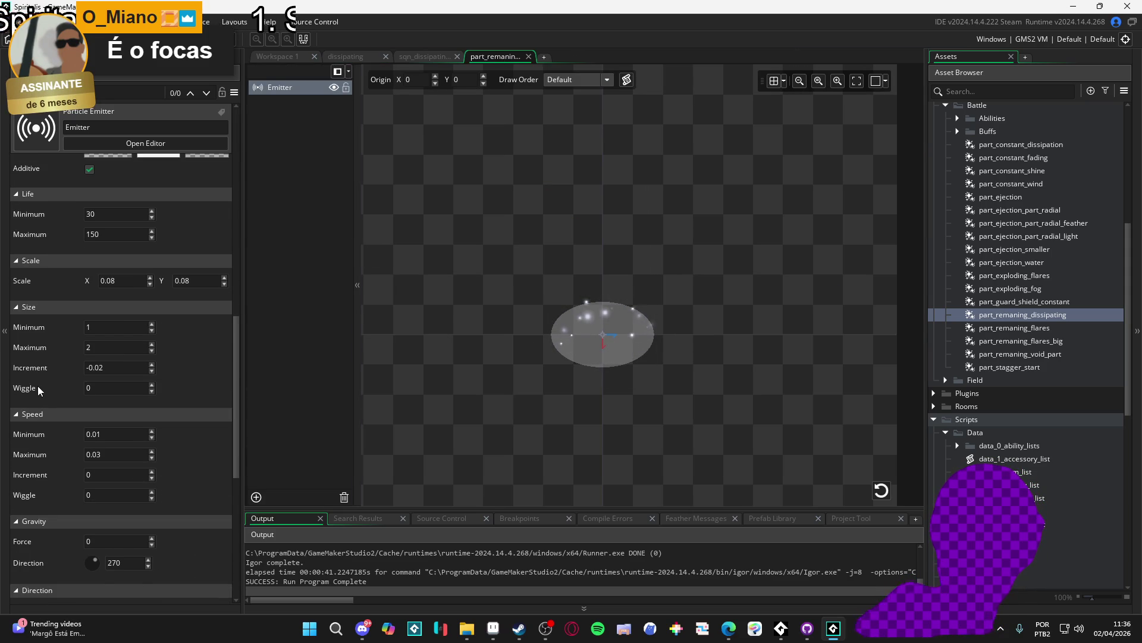
scroll(37, 386, down, 3)
scroll(41, 383, down, 4)
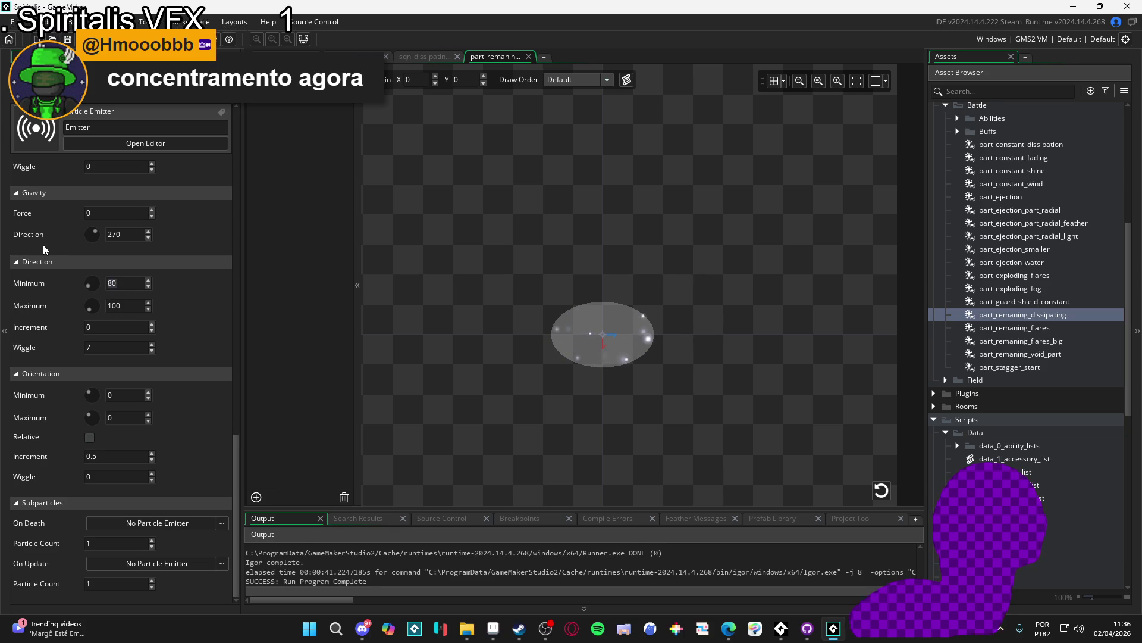
text(90)
key(Tab)
text(90)
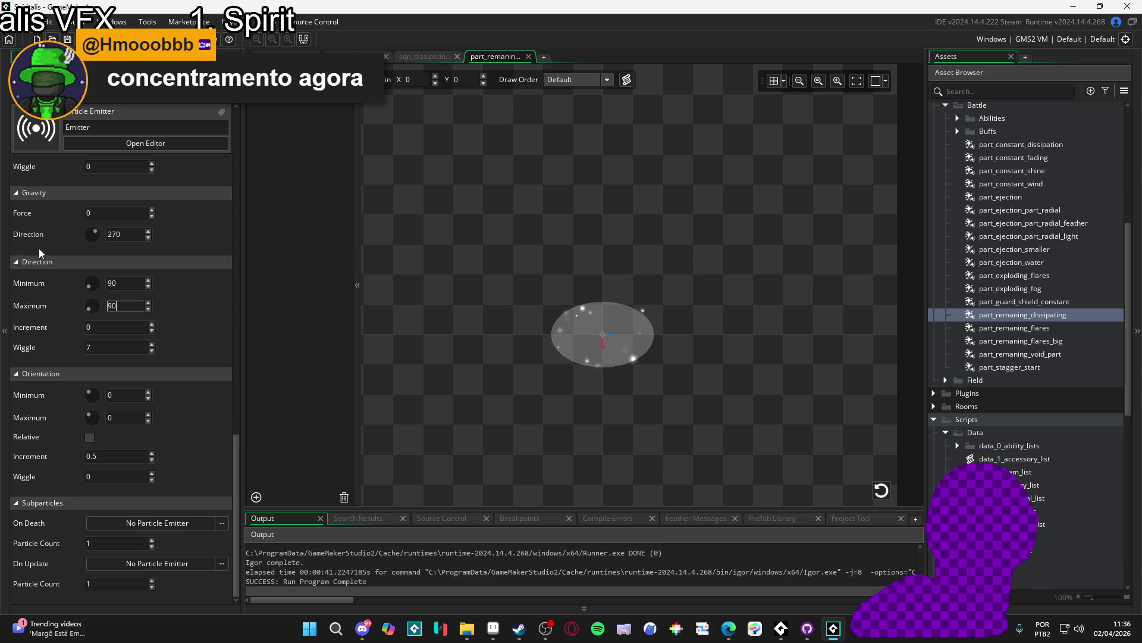
Set particle Speed minimum to 0.1 and maximum to 0.2
scroll(54, 476, up, 4)
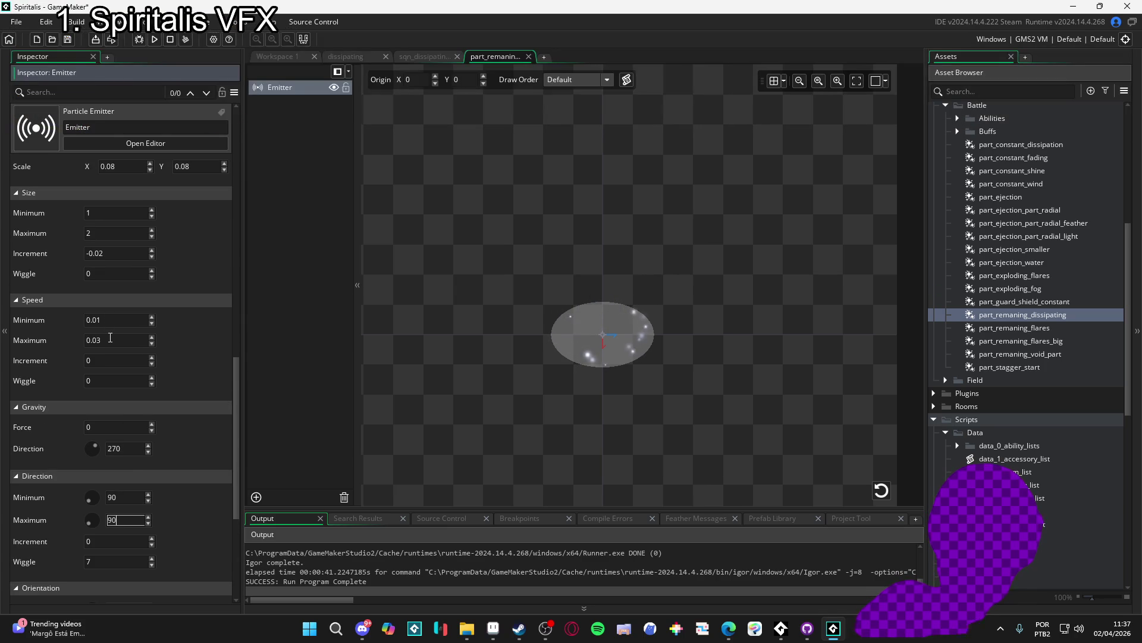
click(113, 319)
key(BackSpace)
key(BackSpace)
text(1)
click(113, 337)
key(BackSpace)
key(BackSpace)
text(2)
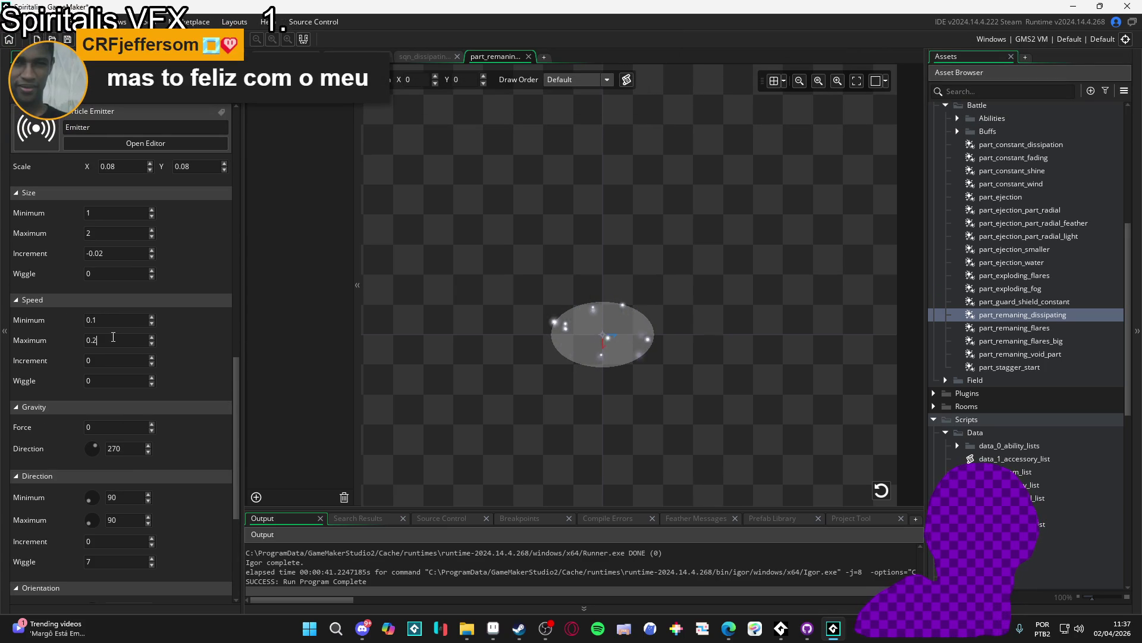
click(116, 320)
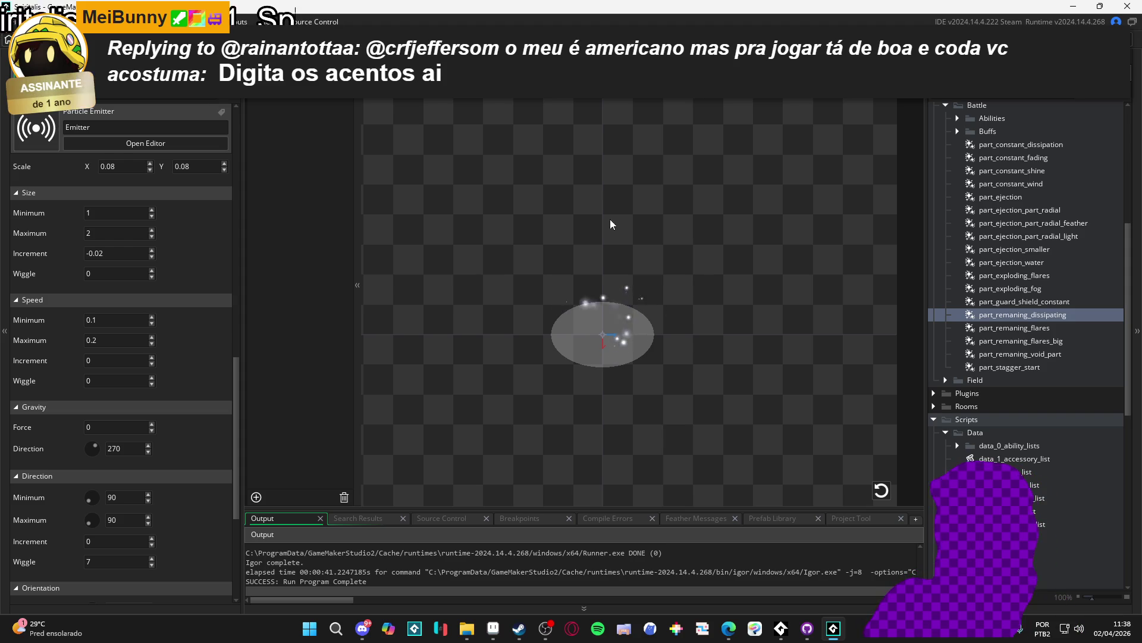
click(96, 320)
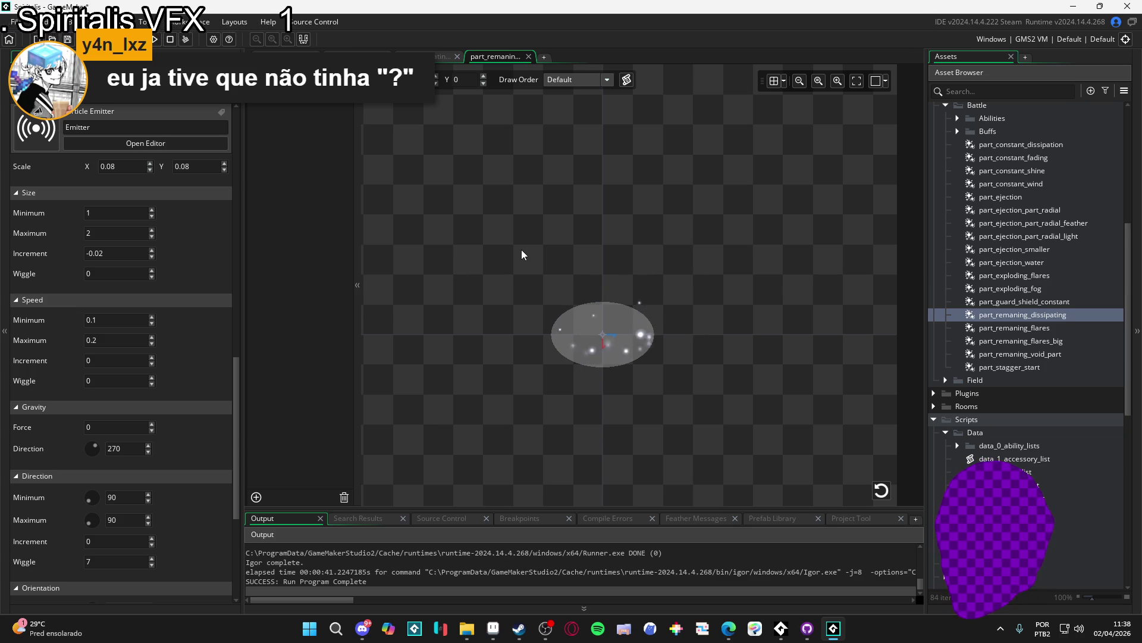
Open the sqn_dissipating sequence and play its preview once
click(441, 57)
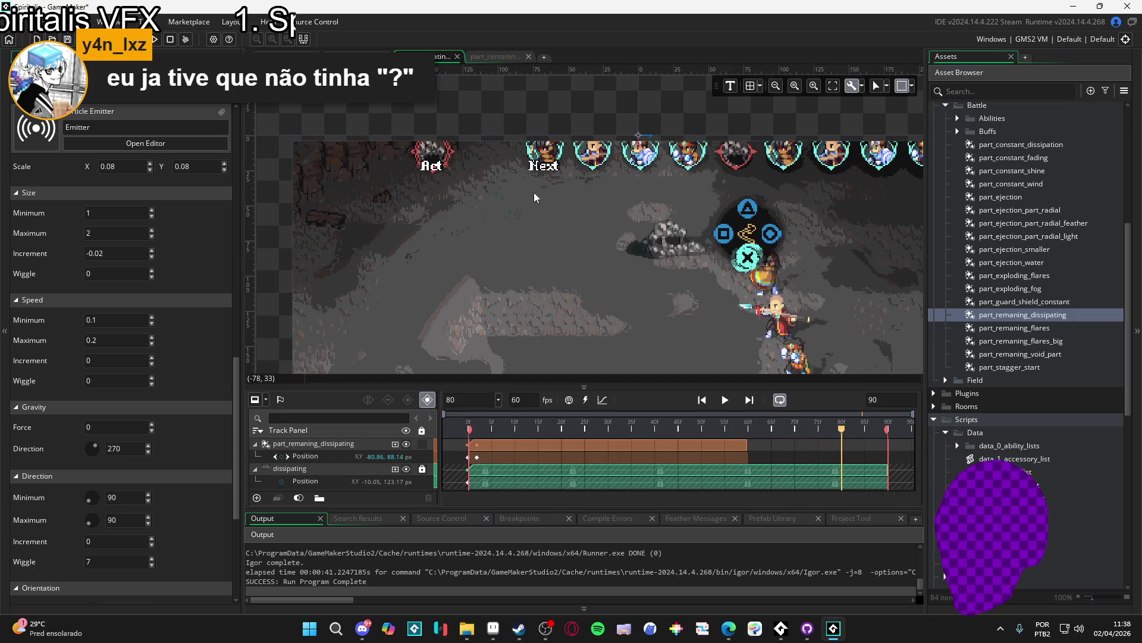
drag(468, 258, 458, 240)
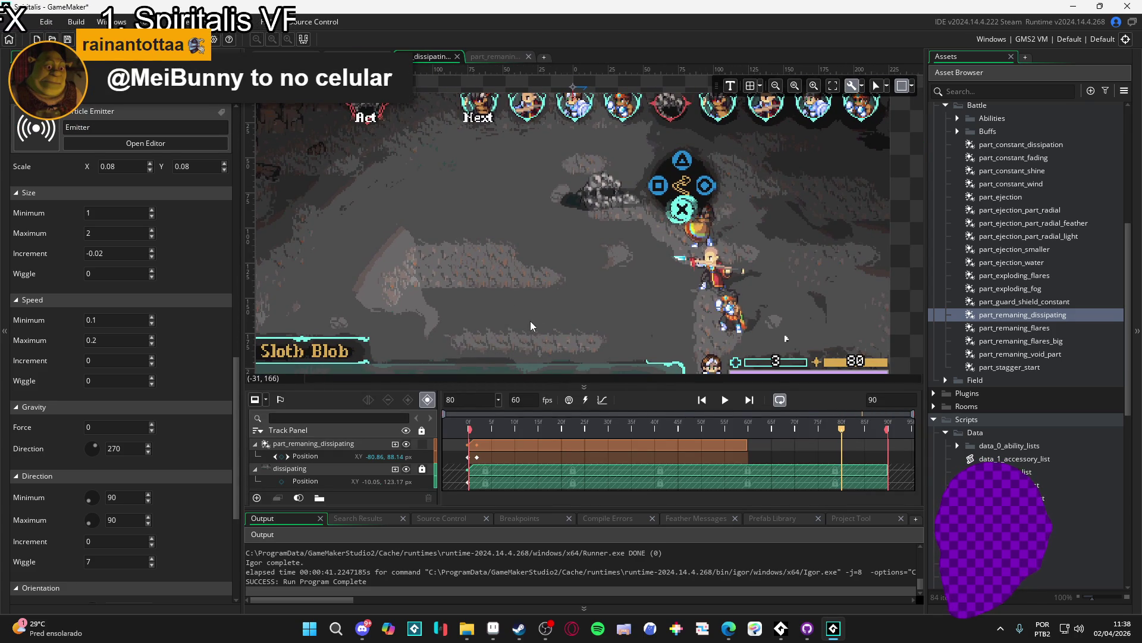
key(space)
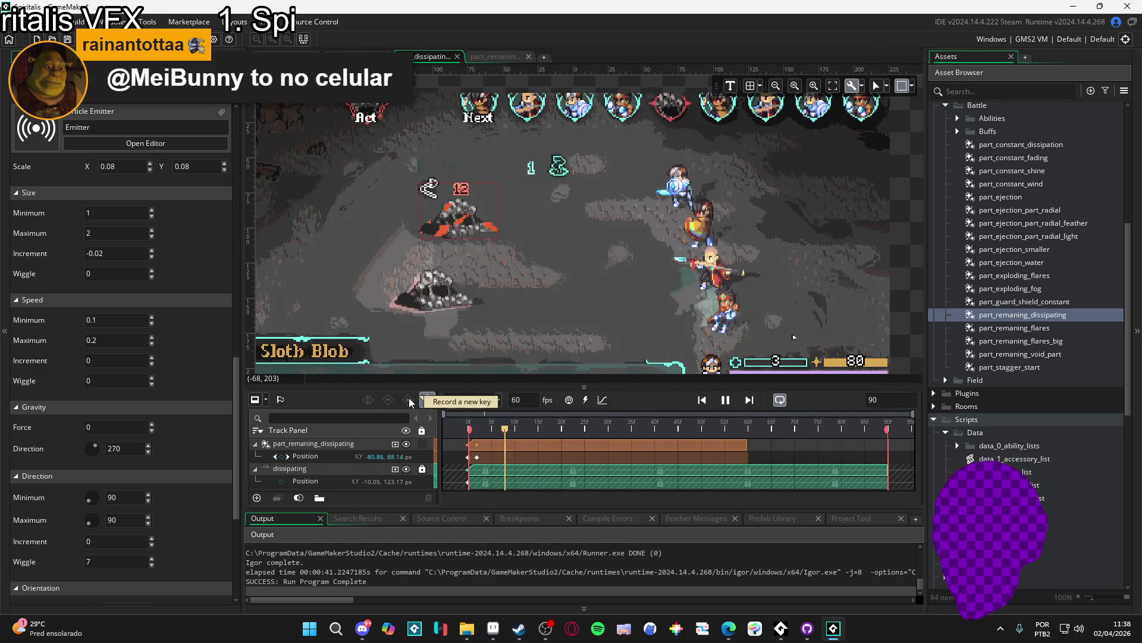
key(space)
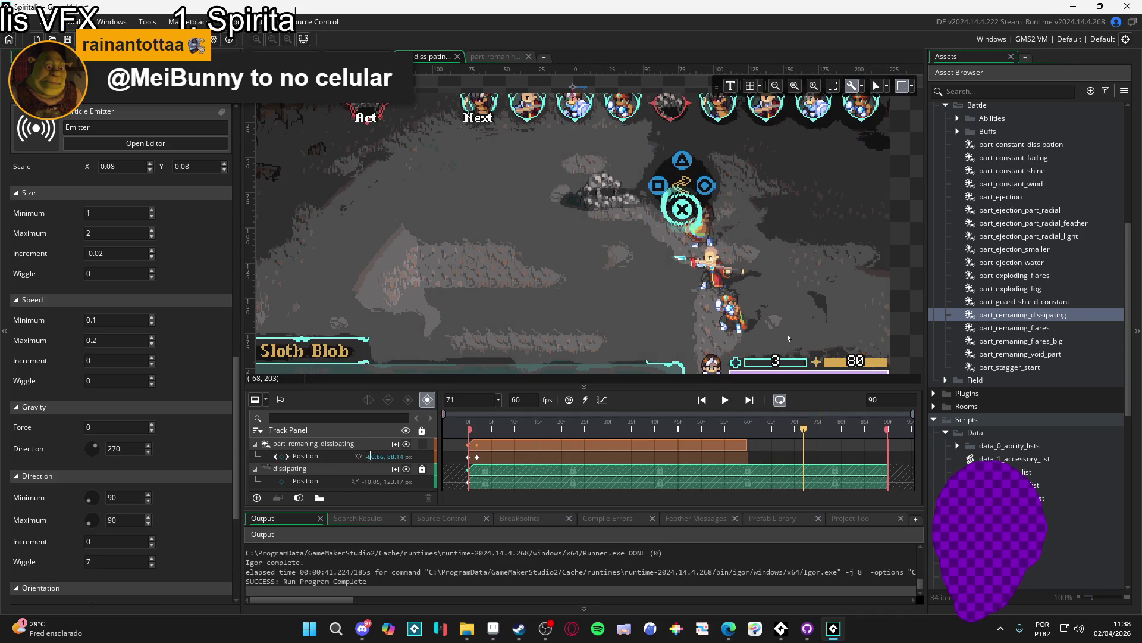
At frame 0, add a Colour Multiply property track to part_remaning_dissipating
click(462, 431)
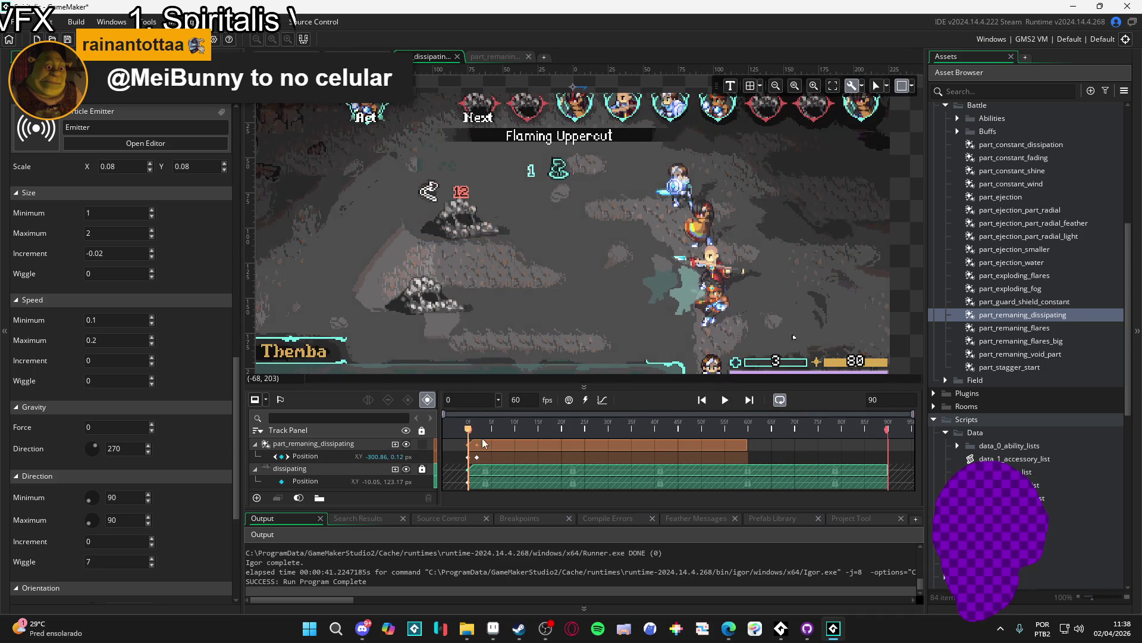
click(396, 447)
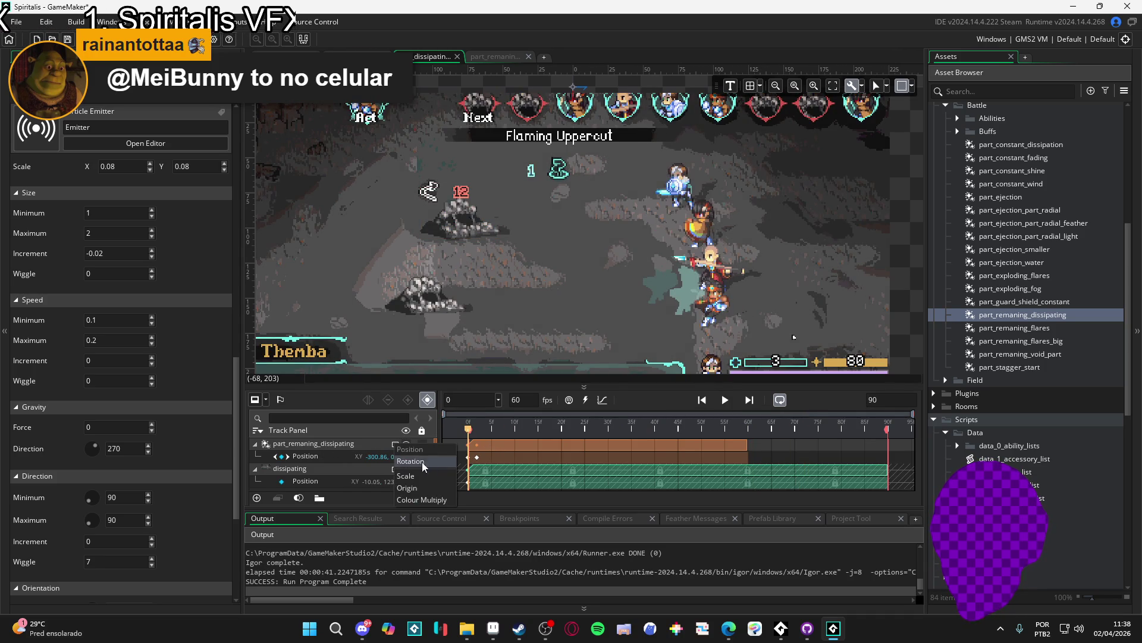
click(436, 501)
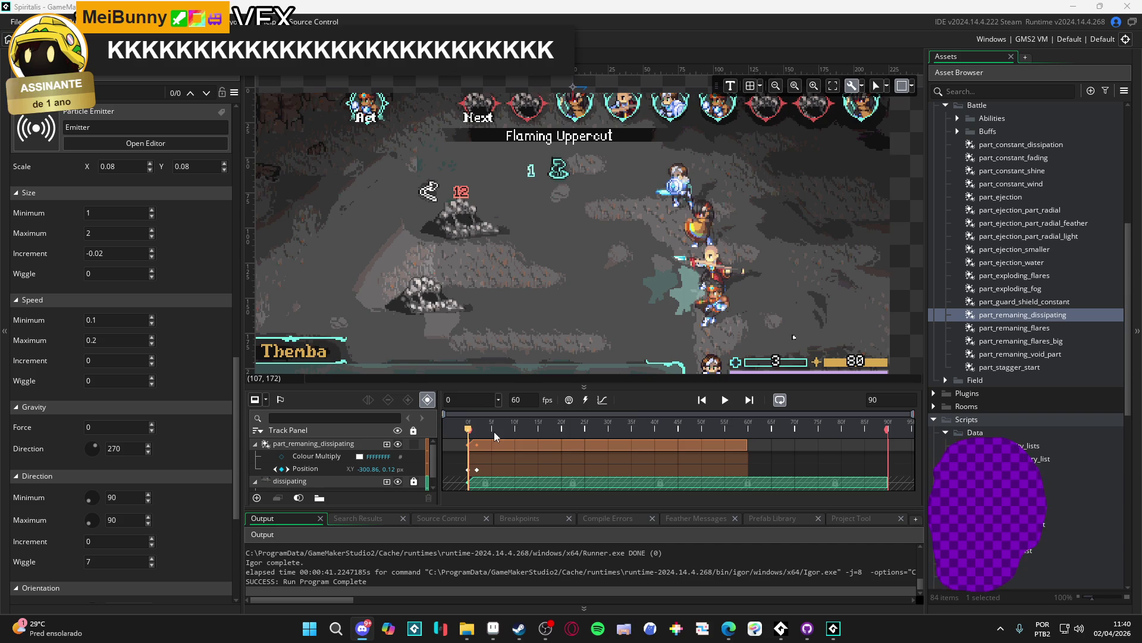
Add a fully transparent Colour Multiply key at frame 60
key(space)
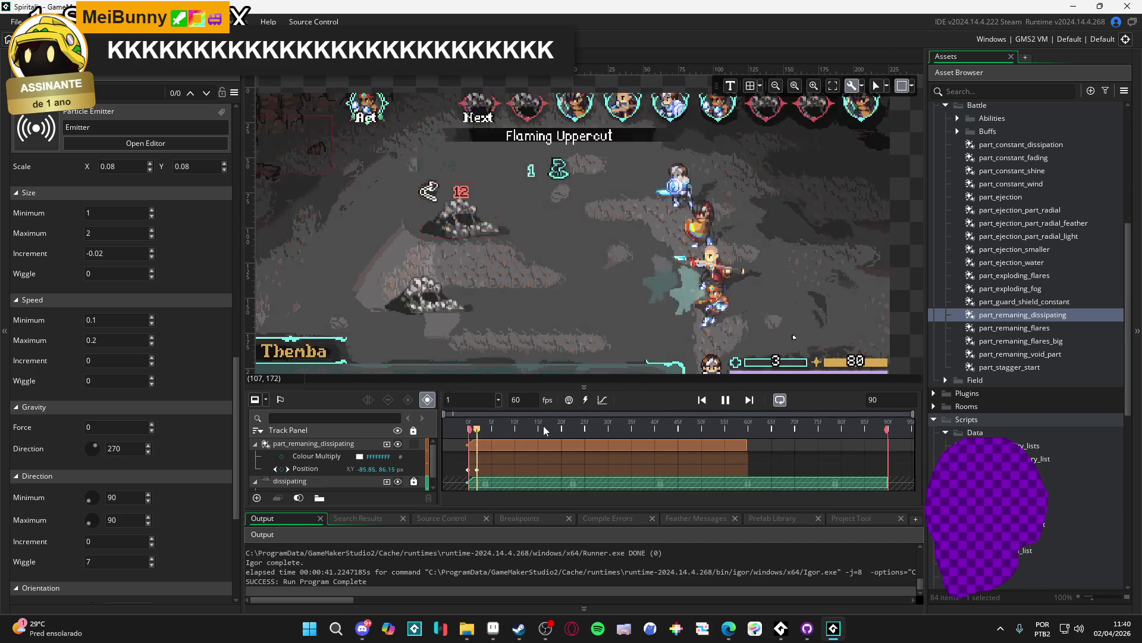
click(671, 423)
mouse_move(671, 423)
mouse_down()
mouse_move(726, 431)
mouse_move(703, 433)
mouse_up()
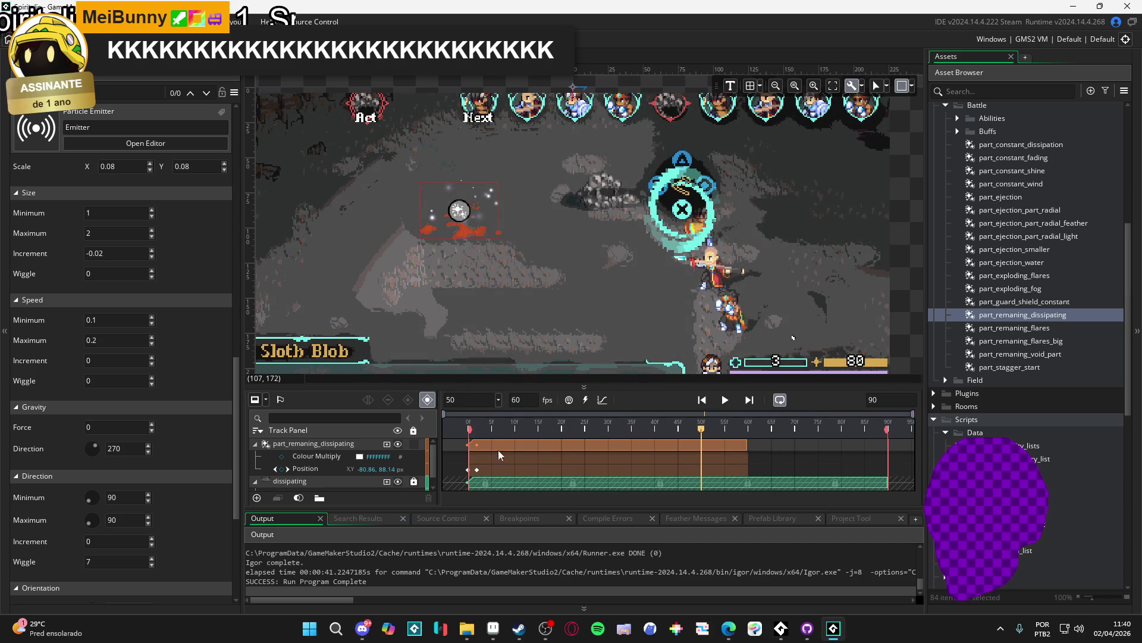
click(284, 456)
drag(701, 430, 748, 437)
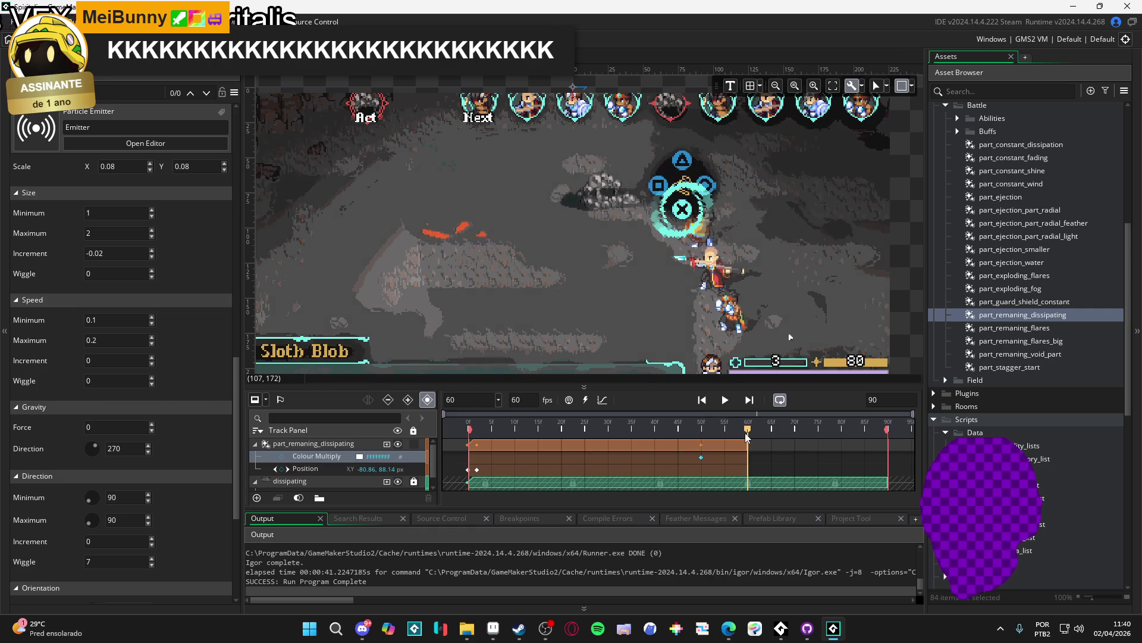
click(359, 457)
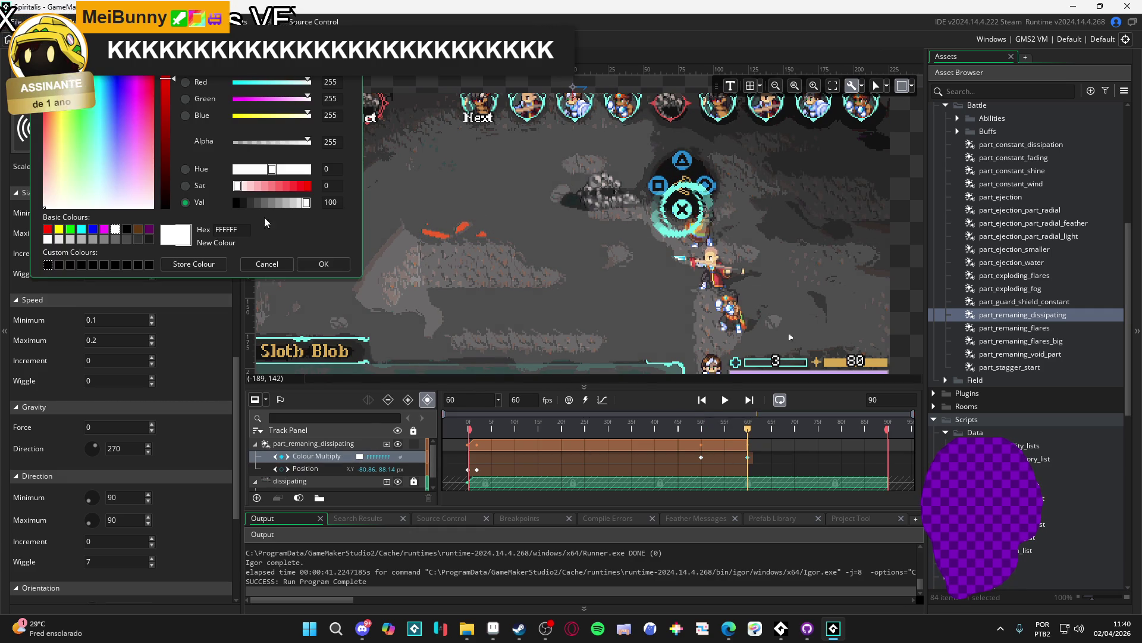
click(333, 266)
Preview the fade and move the transparent key to about frame 71
key(space)
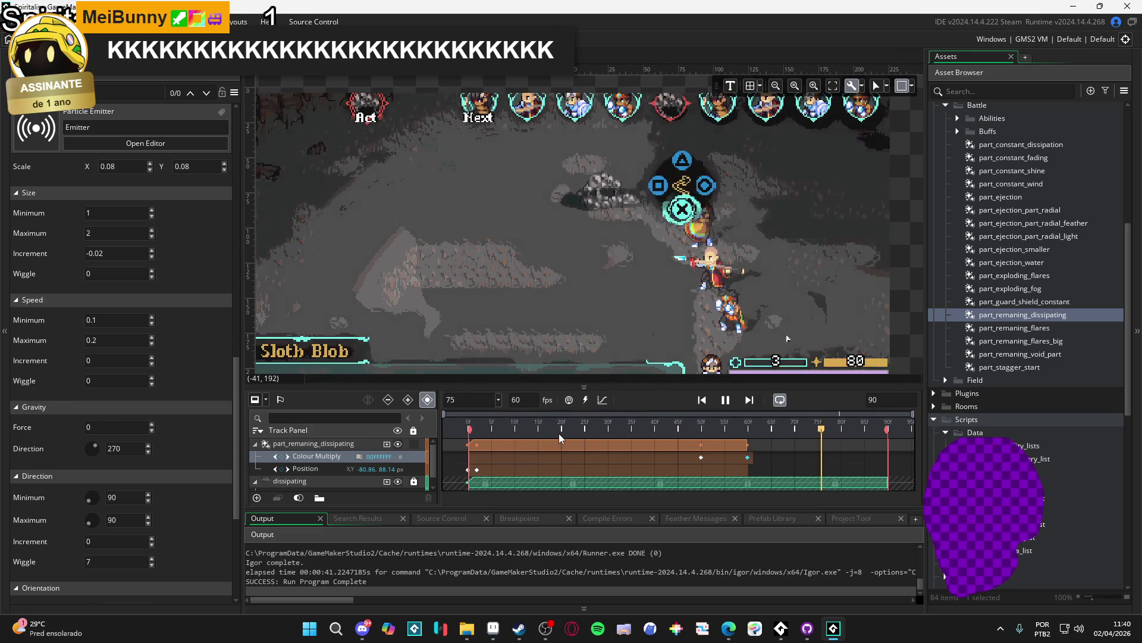
key(space)
key(space)
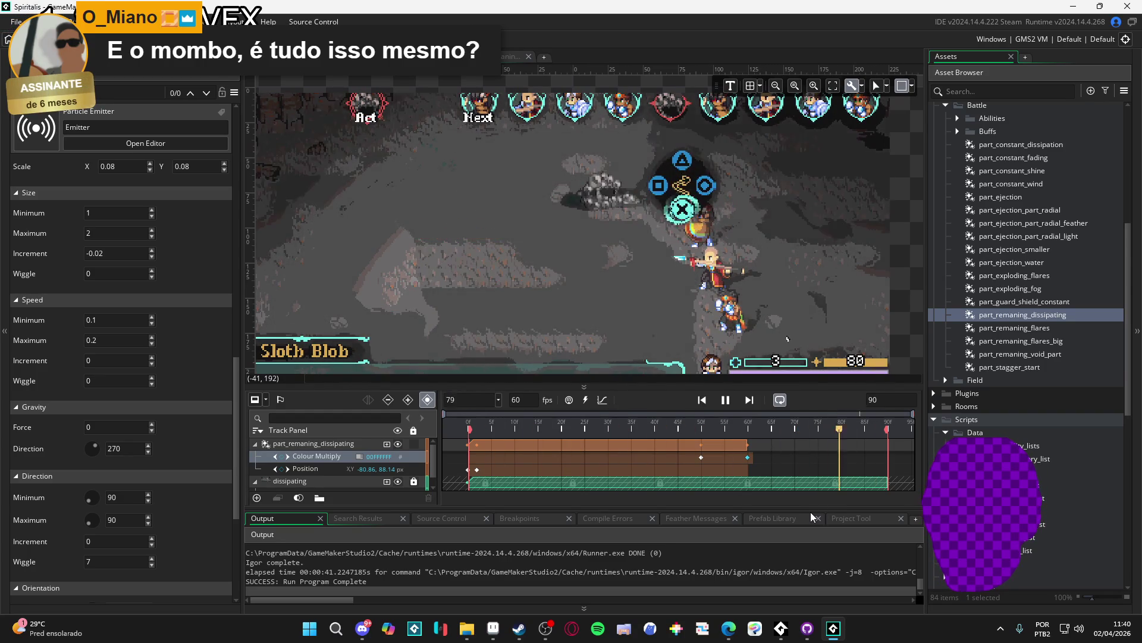
key(space)
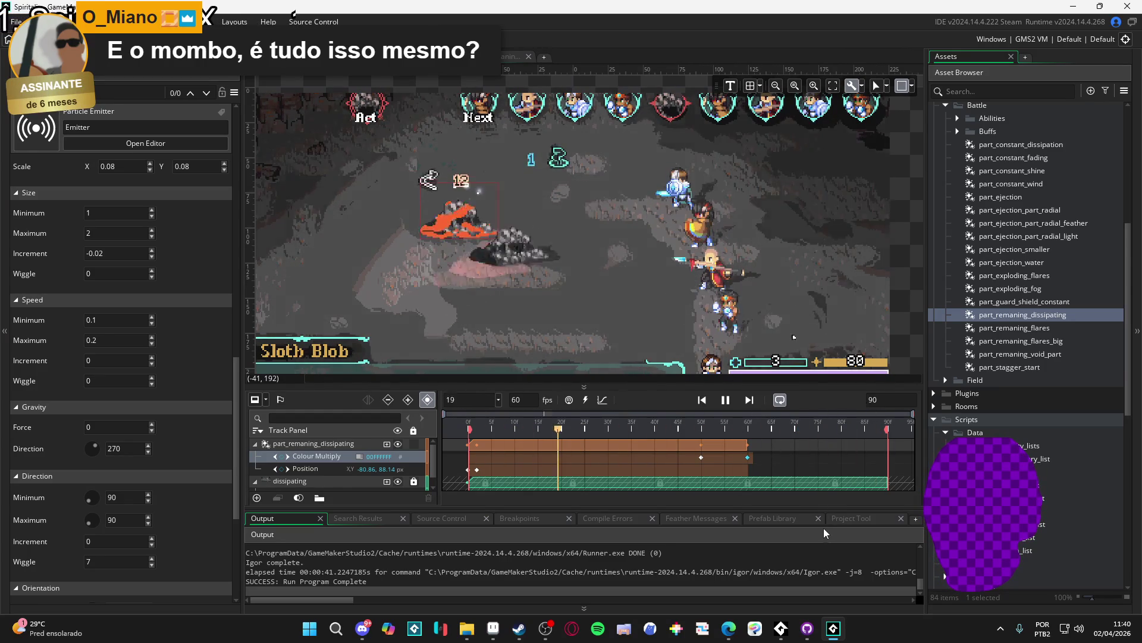
click(667, 423)
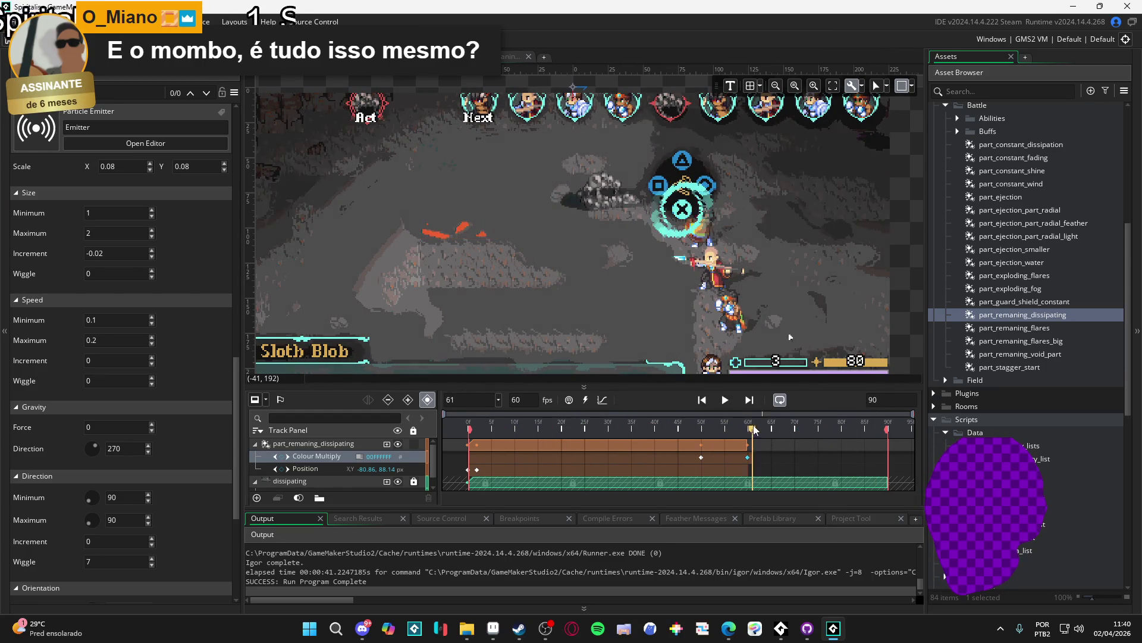
mouse_move(748, 457)
mouse_down()
mouse_move(801, 462)
mouse_move(775, 444)
mouse_move(819, 445)
mouse_up()
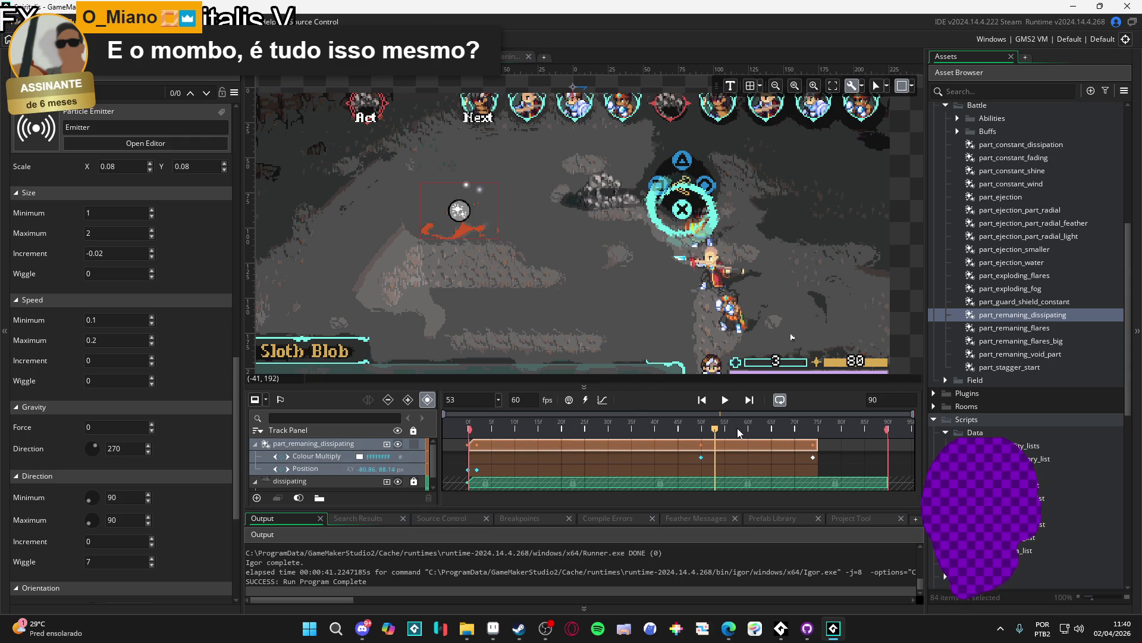
key(space)
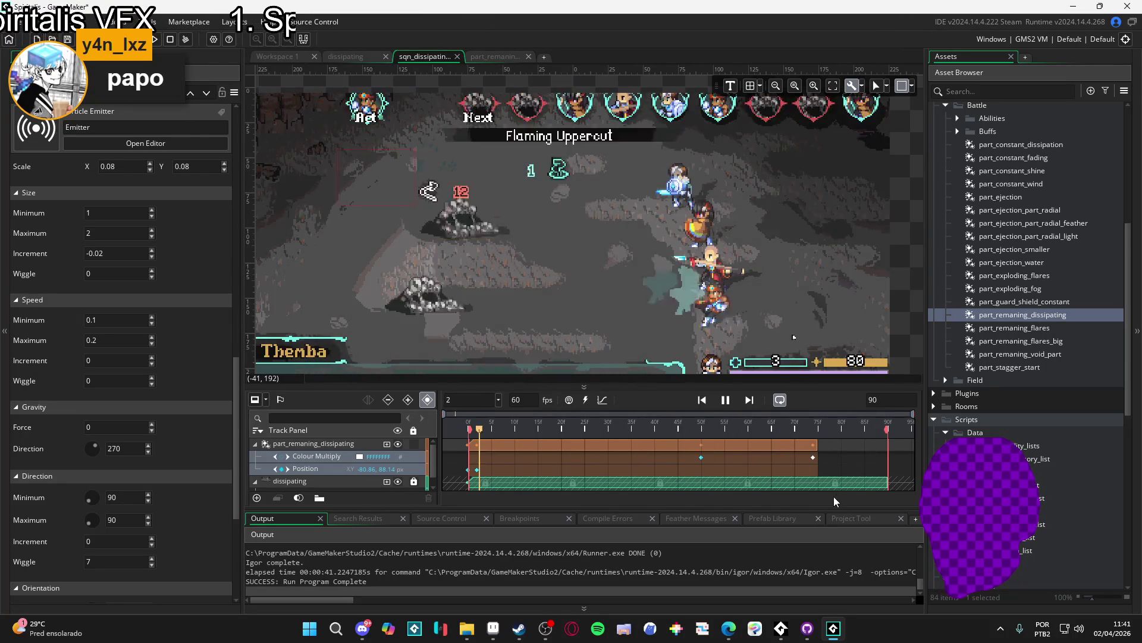
Collapse the part_remaning_dissipating and dissipating tracks, then replay the sequence
key(space)
click(255, 444)
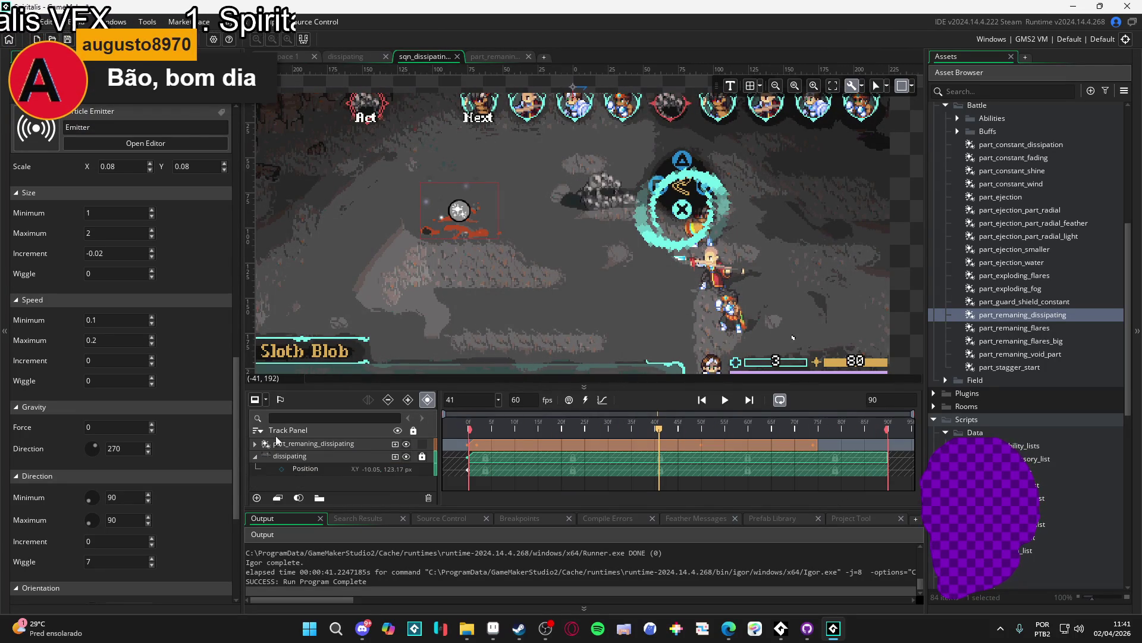
scroll(470, 344, down, 2)
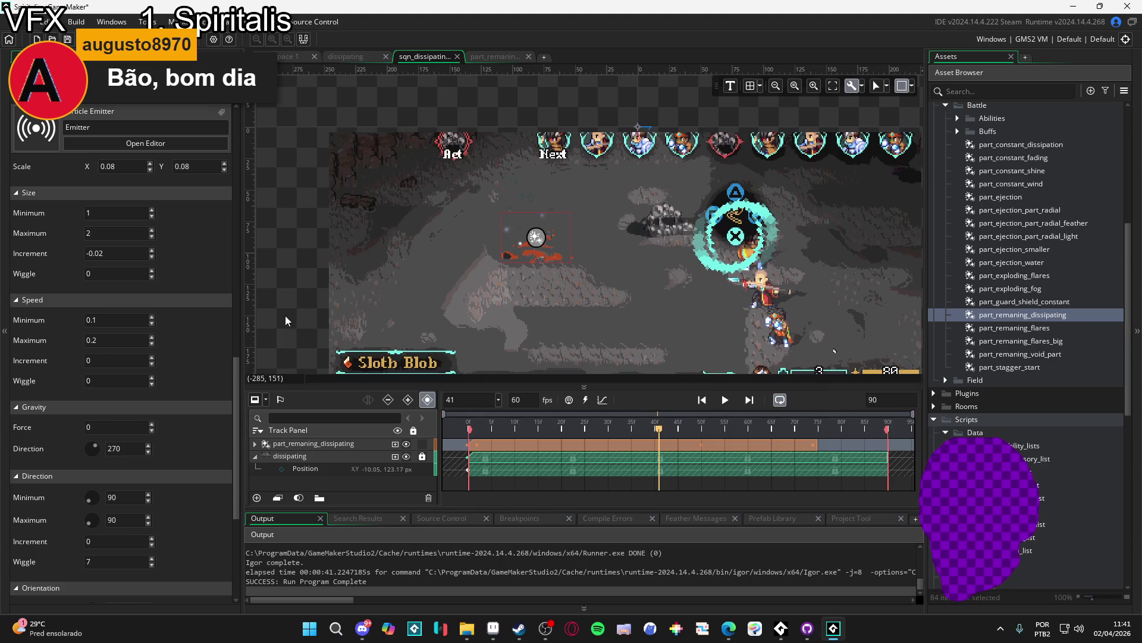
drag(567, 356, 534, 332)
click(255, 456)
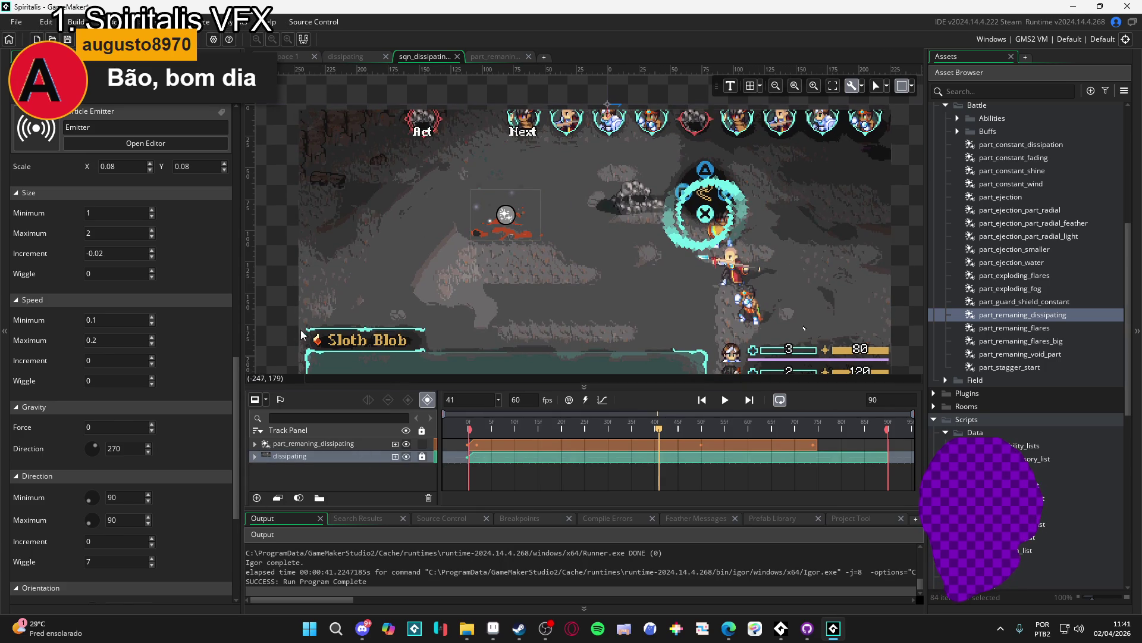
scroll(627, 242, up, 1)
click(724, 400)
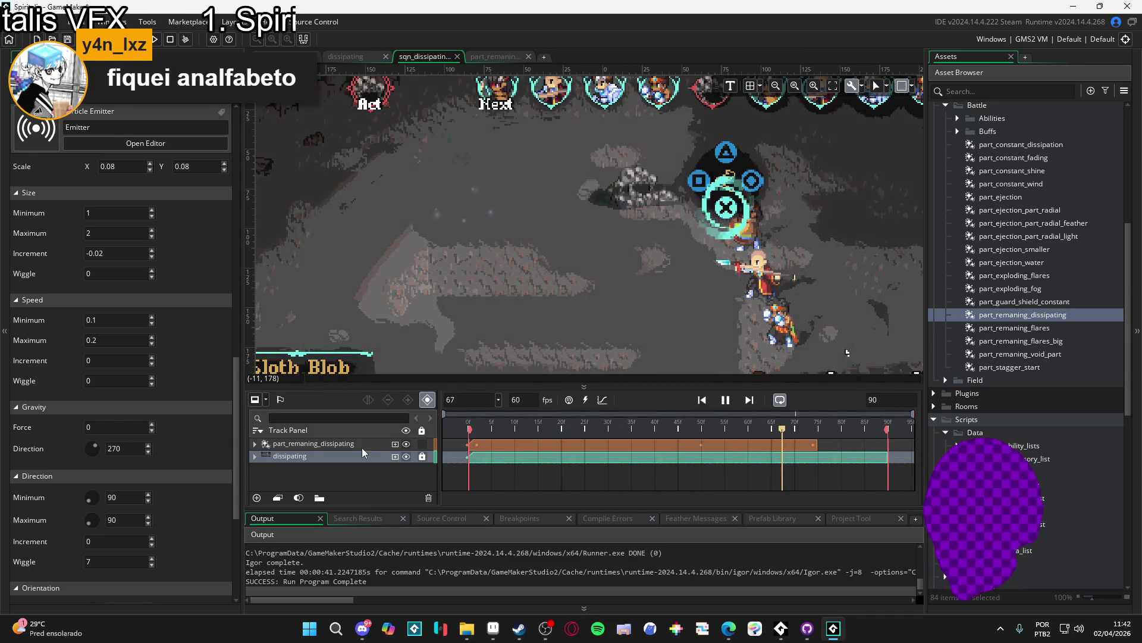
Inspect the particle track's Position and Colour Multiply keyframes, then switch to Aseprite
click(288, 444)
click(256, 443)
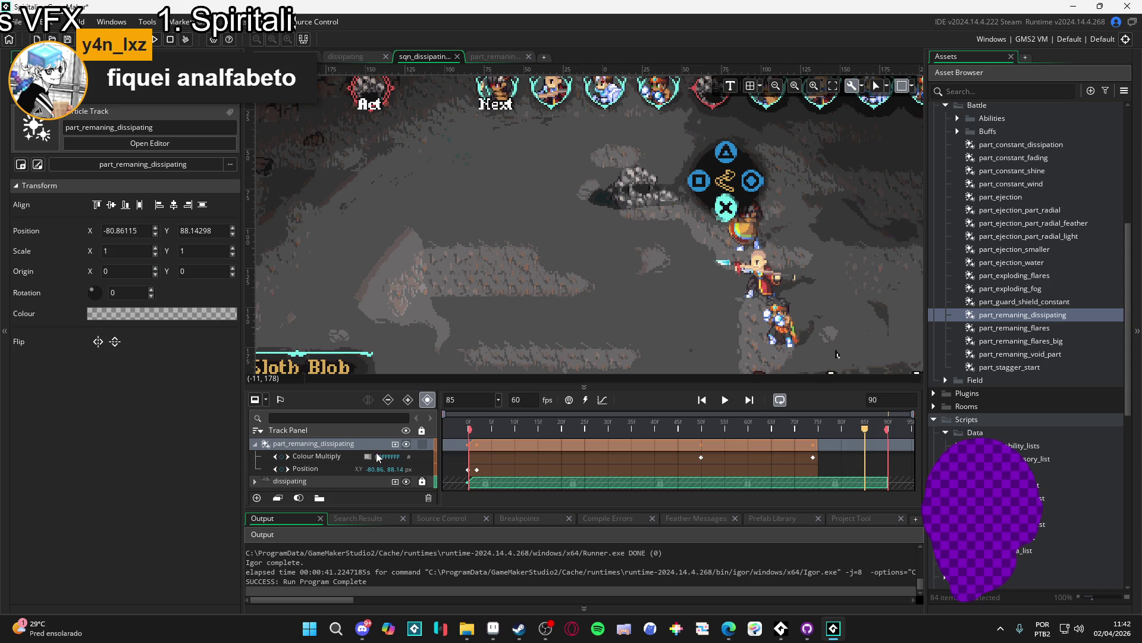
click(468, 425)
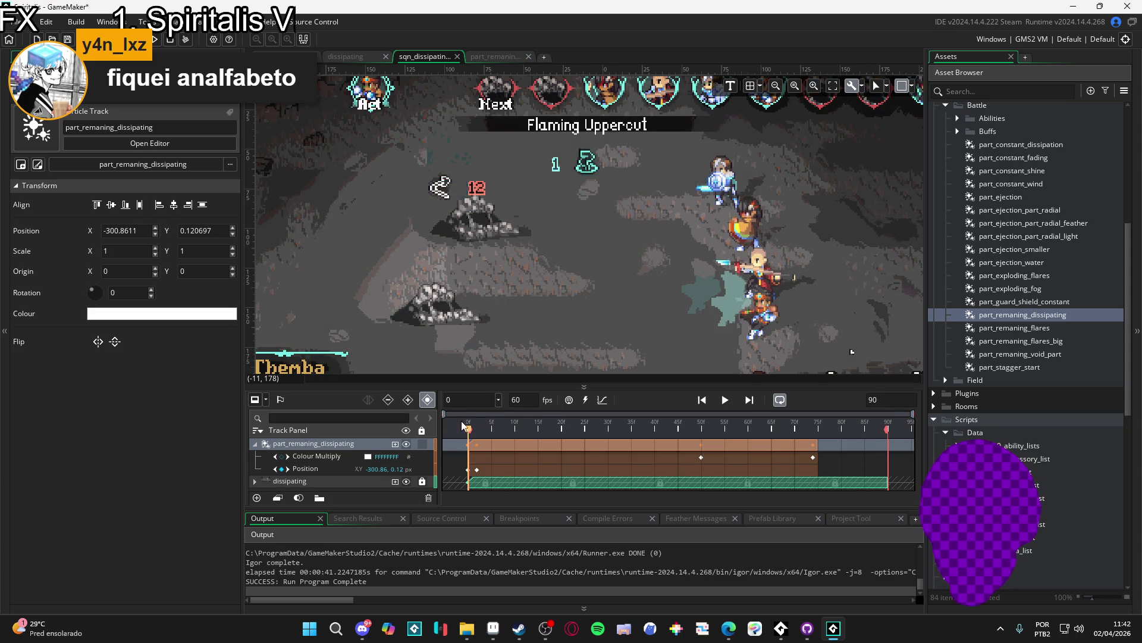
click(701, 434)
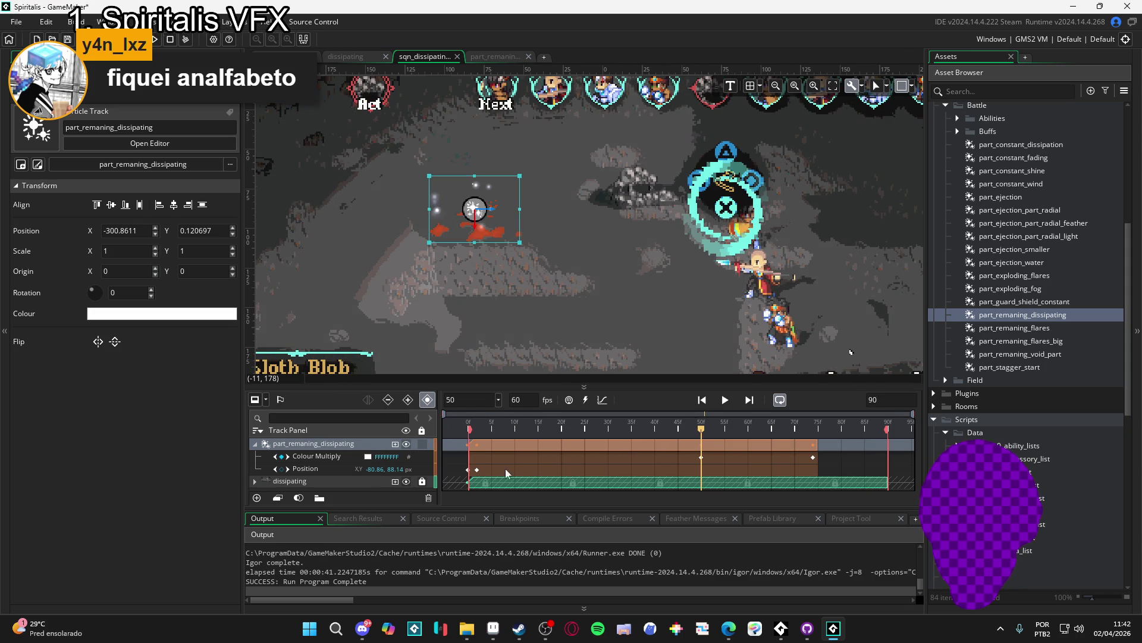
click(476, 470)
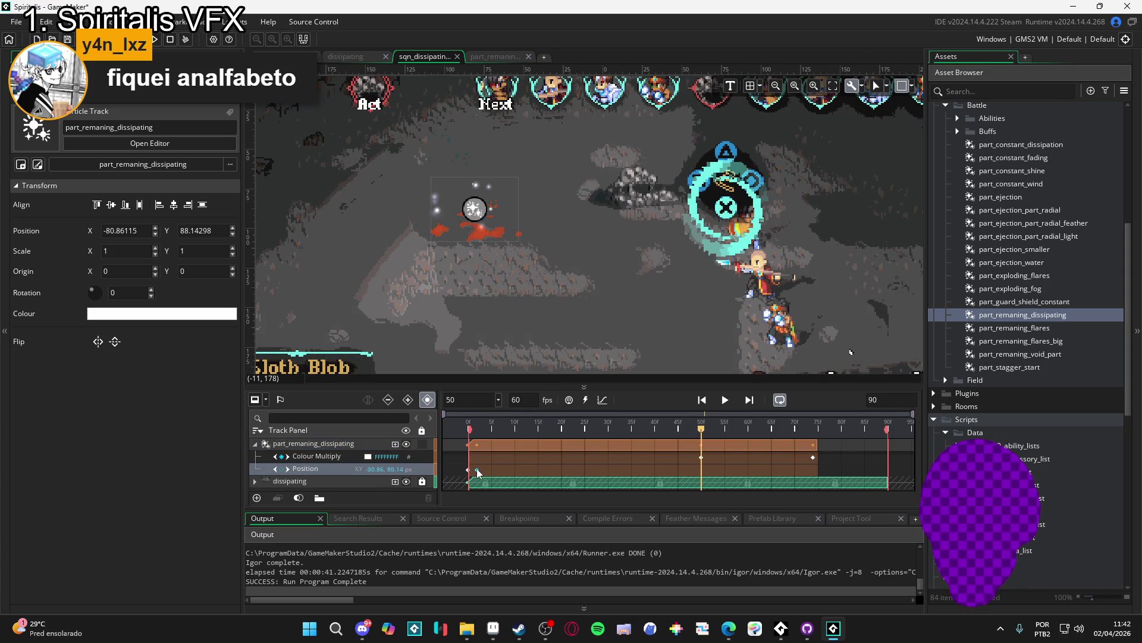
click(702, 458)
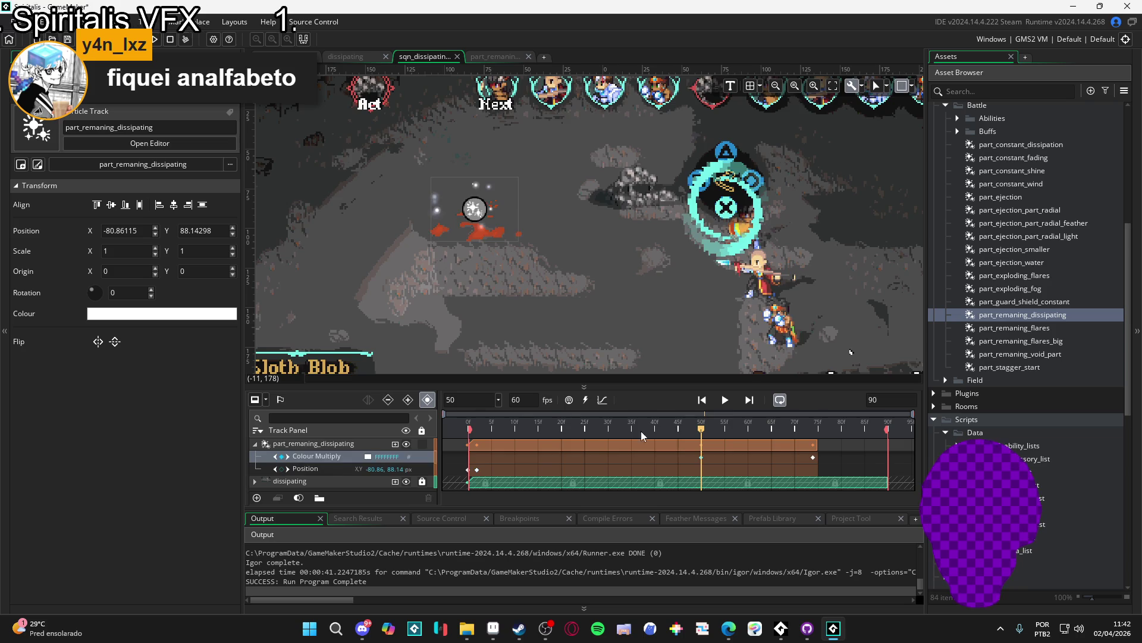
click(453, 433)
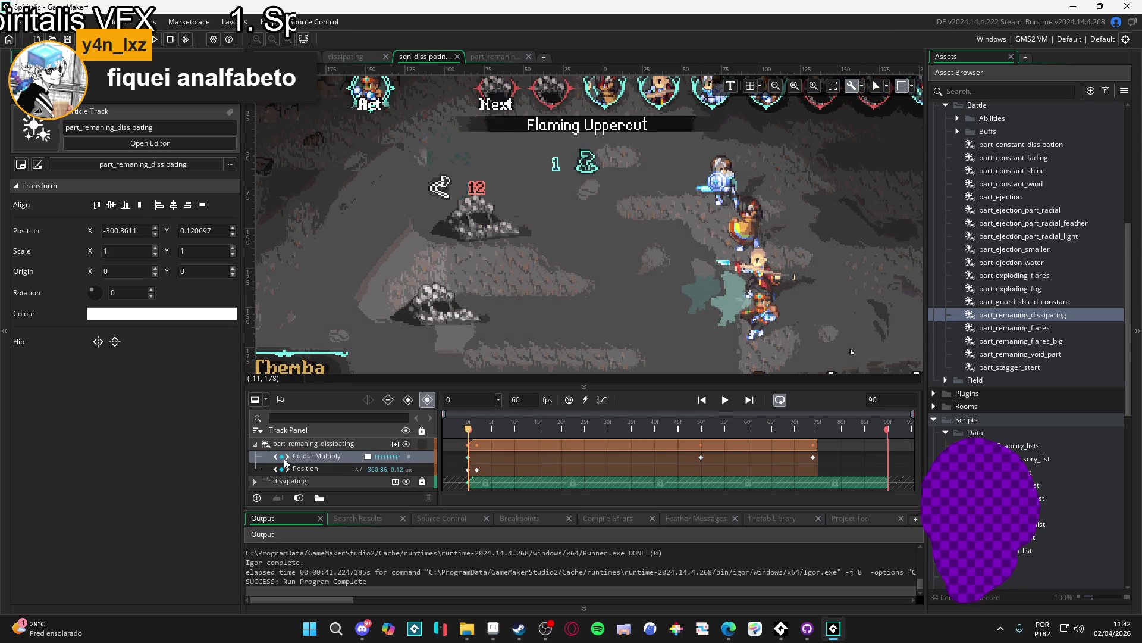
click(494, 629)
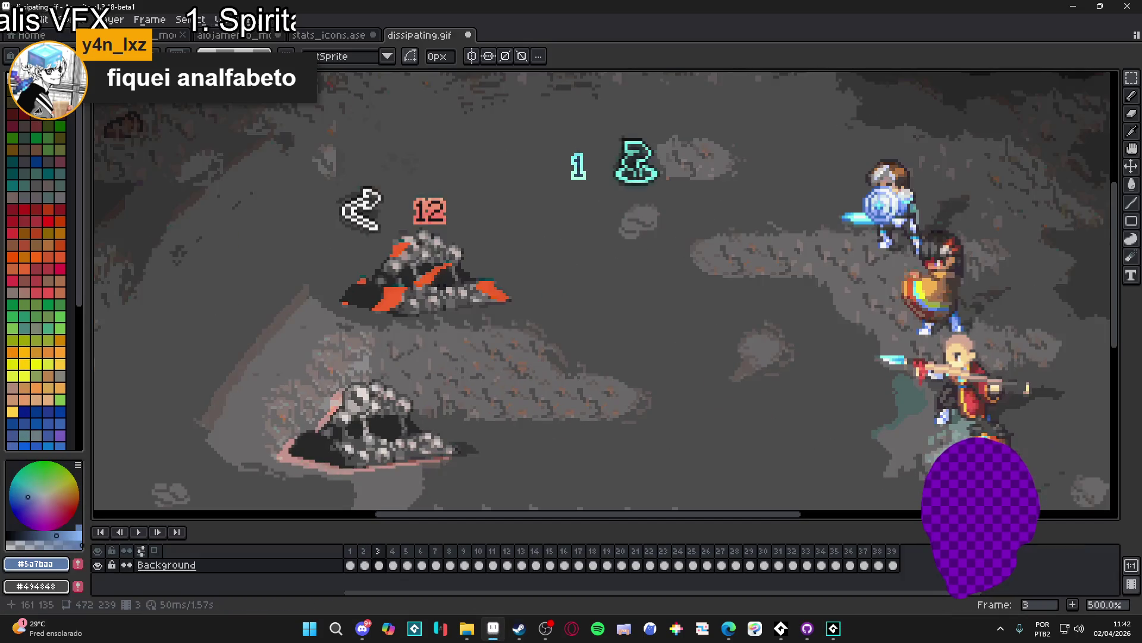
Sample orange #eb5d2b in Aseprite, copy its hex code, and return to GameMaker
click(71, 502)
click(64, 572)
click(188, 470)
key(ctrl+c)
key(Escape)
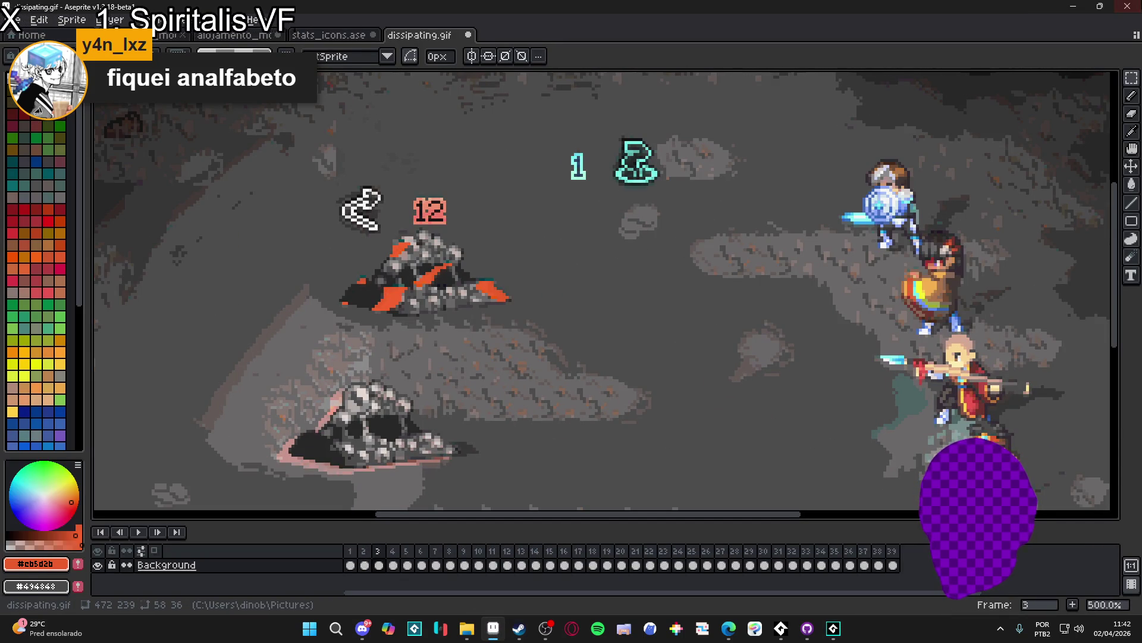
key(alt+Tab)
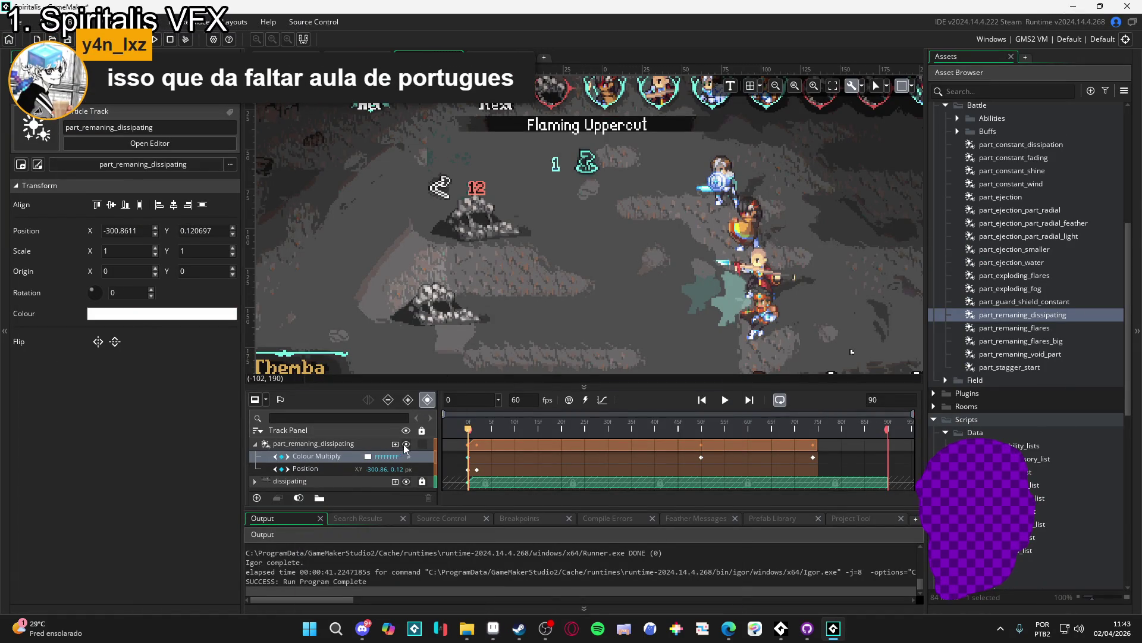
Set the Colour Multiply keys at frames 0 and 50 to orange EB5D2B
key(ctrl+v)
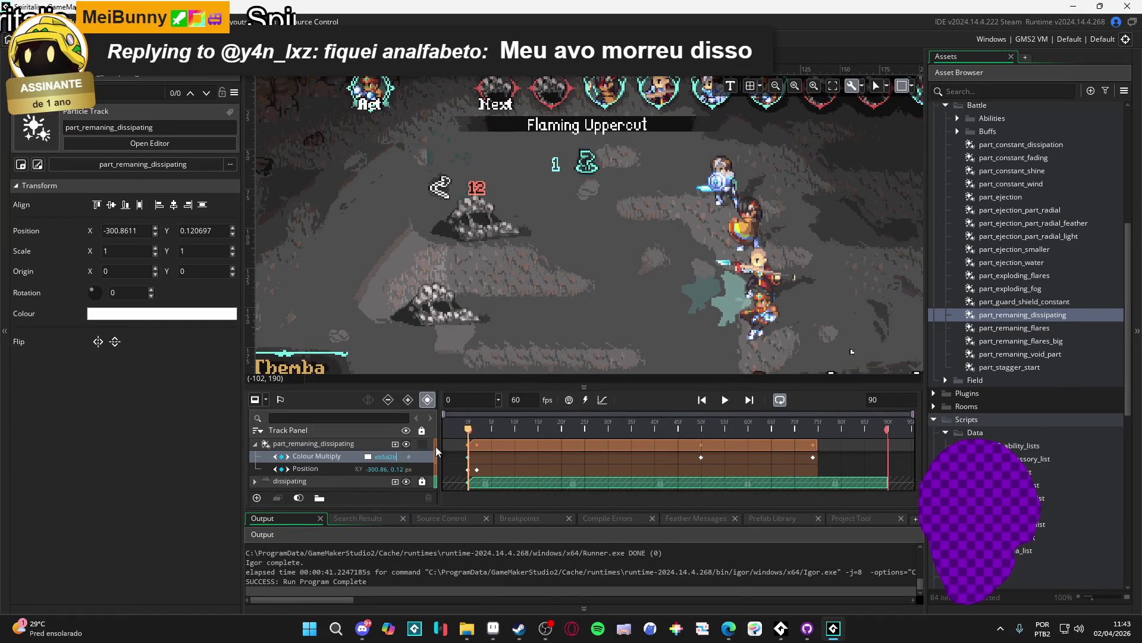
click(367, 456)
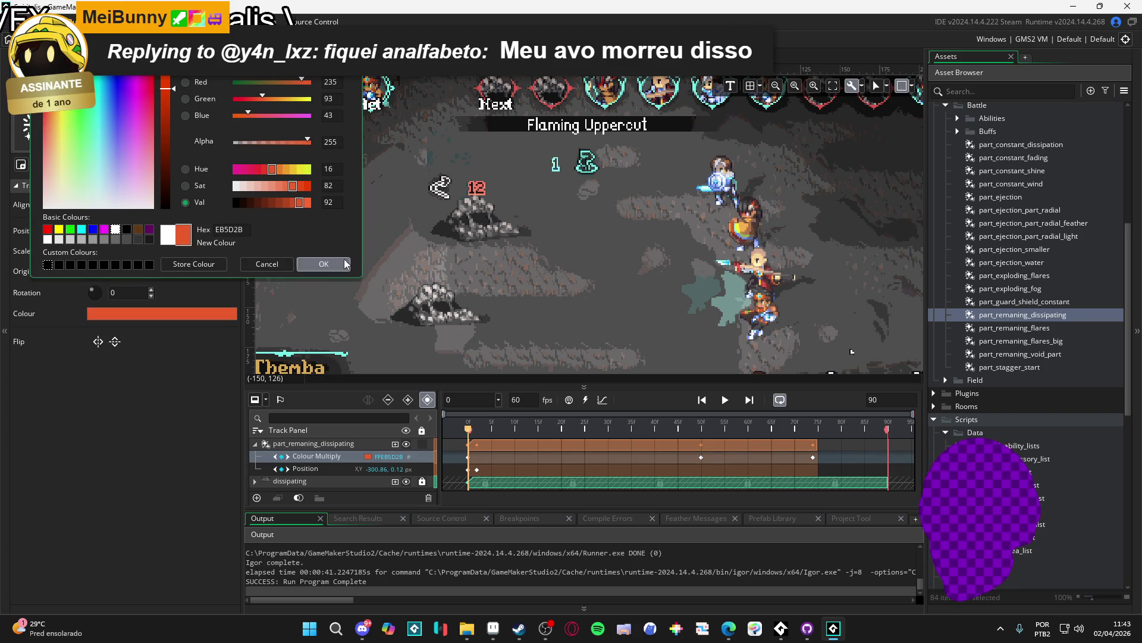
click(324, 264)
click(701, 428)
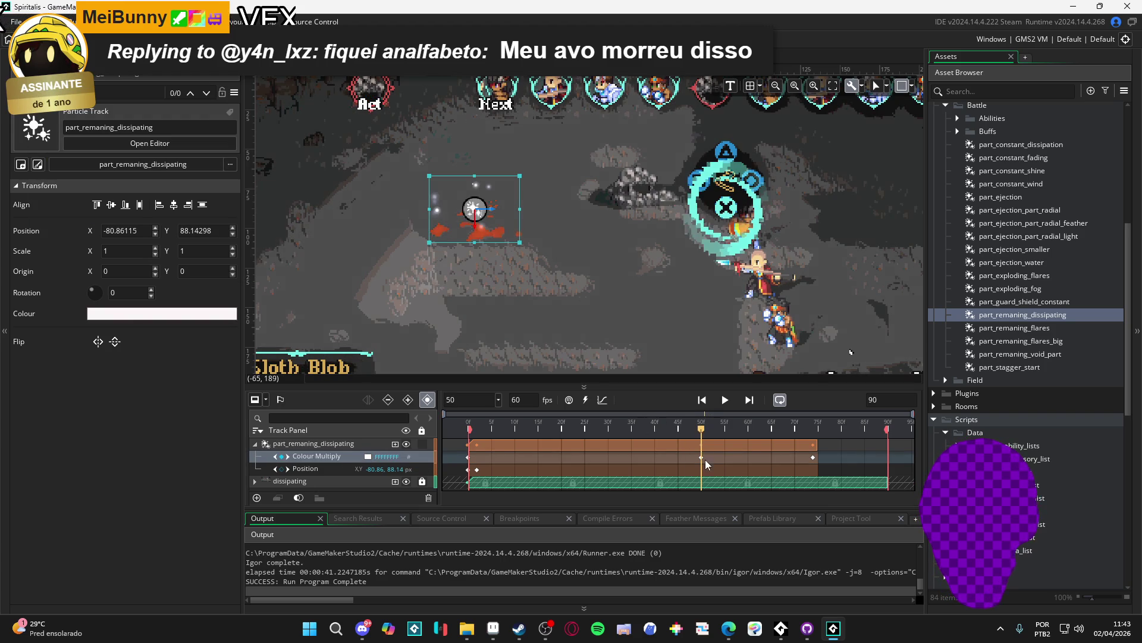
click(367, 456)
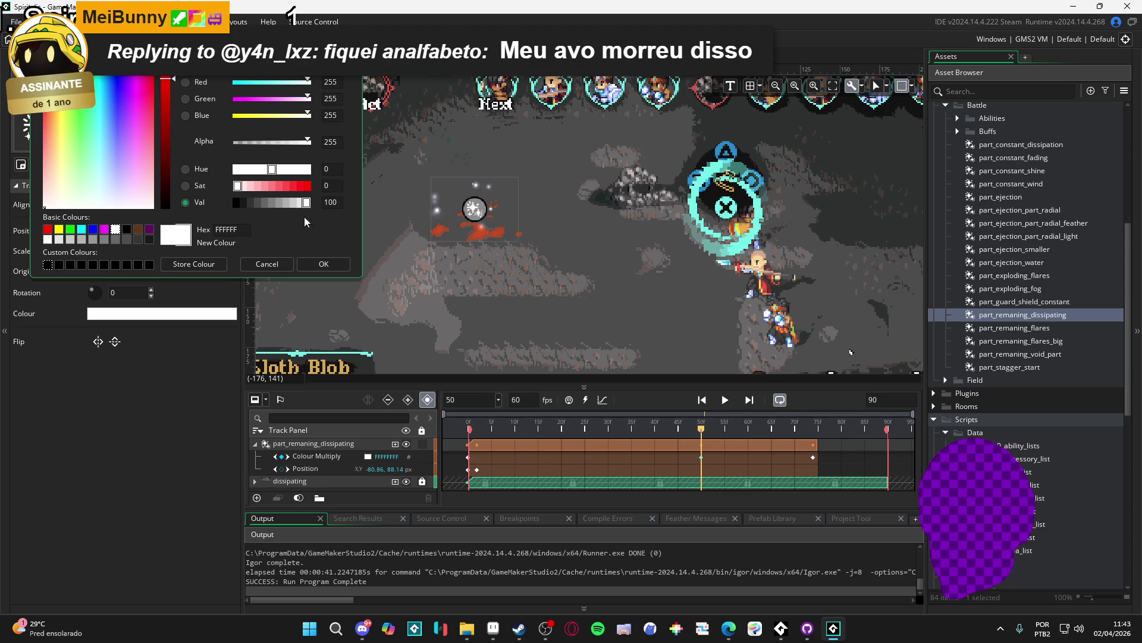
text(EB5D2B)
key(Return)
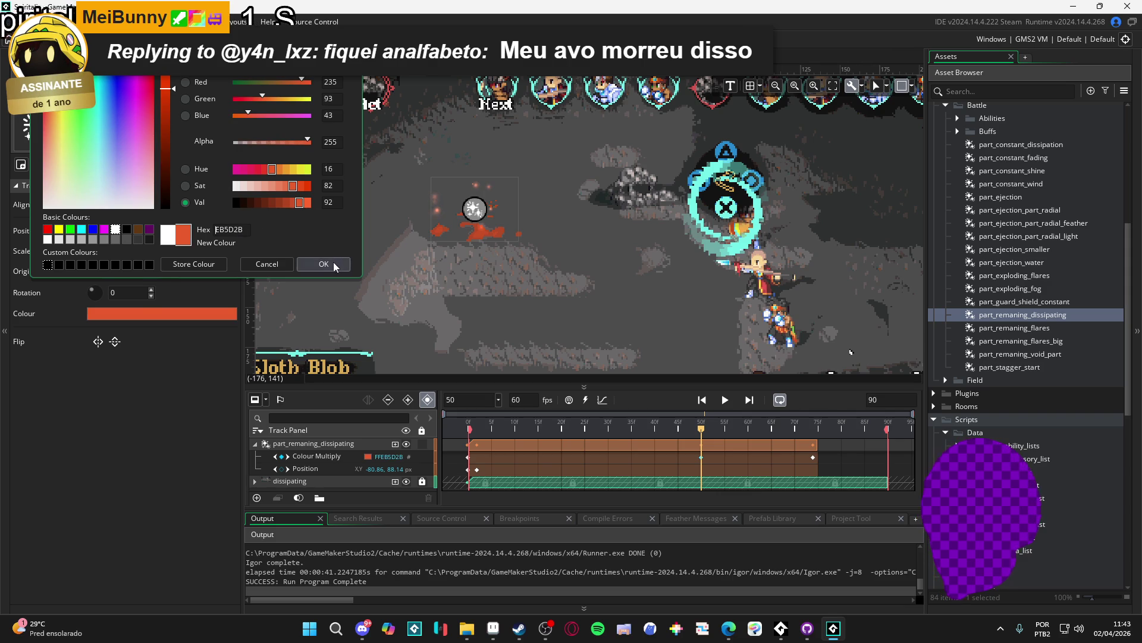
click(336, 265)
Make the frame 75 key transparent orange, then replay from frame 0
click(814, 457)
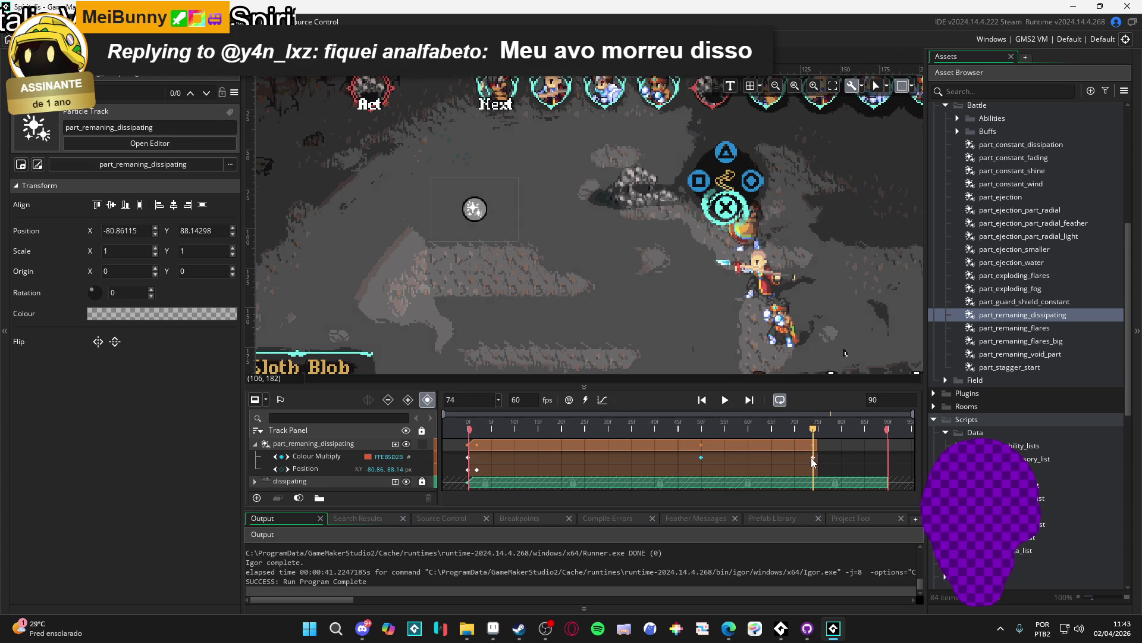
click(814, 457)
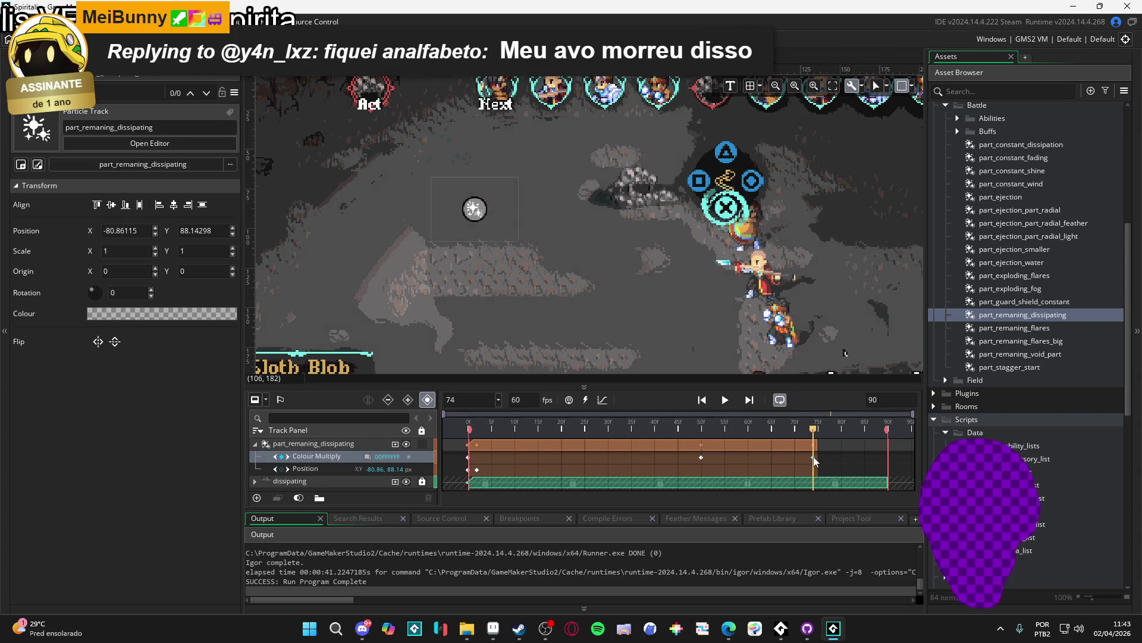
click(368, 457)
text(EB5D2E)
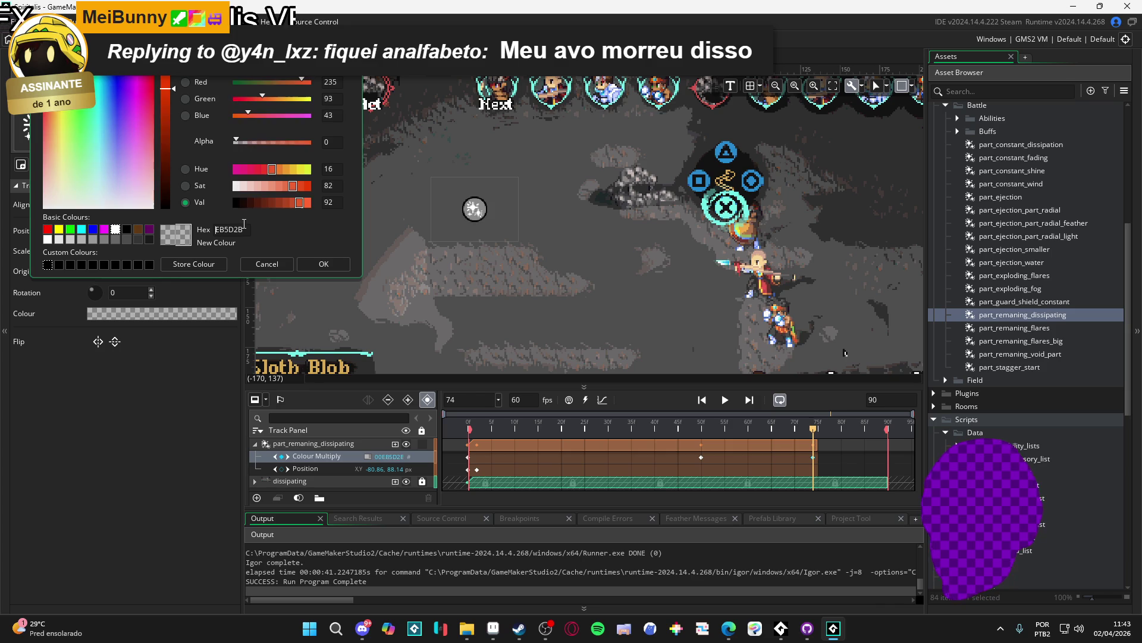
click(323, 264)
click(702, 400)
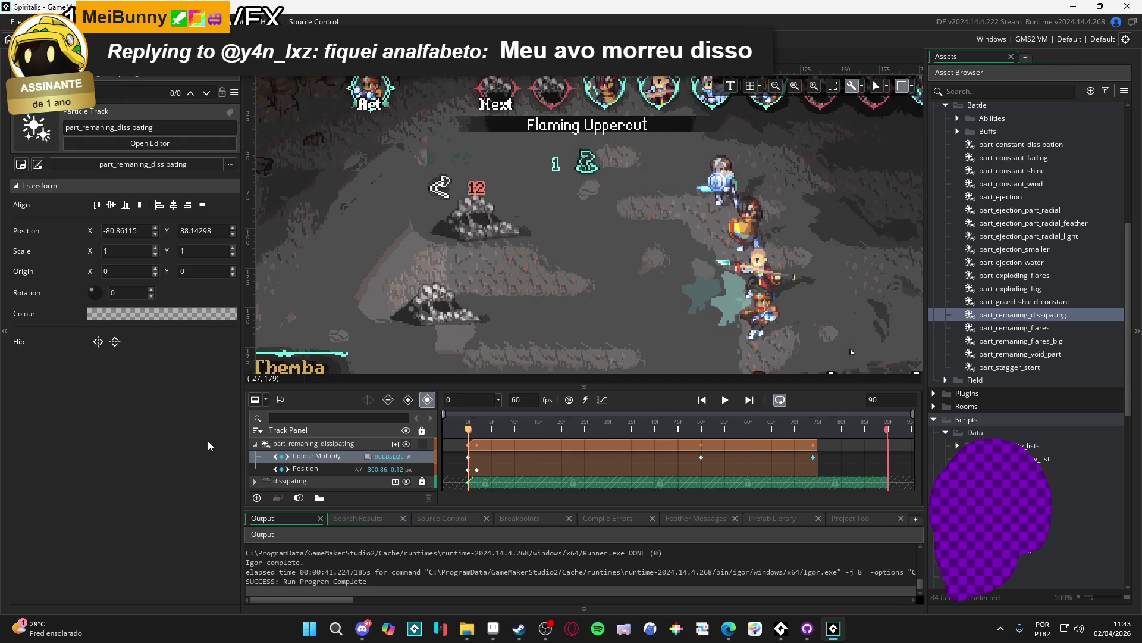
click(725, 404)
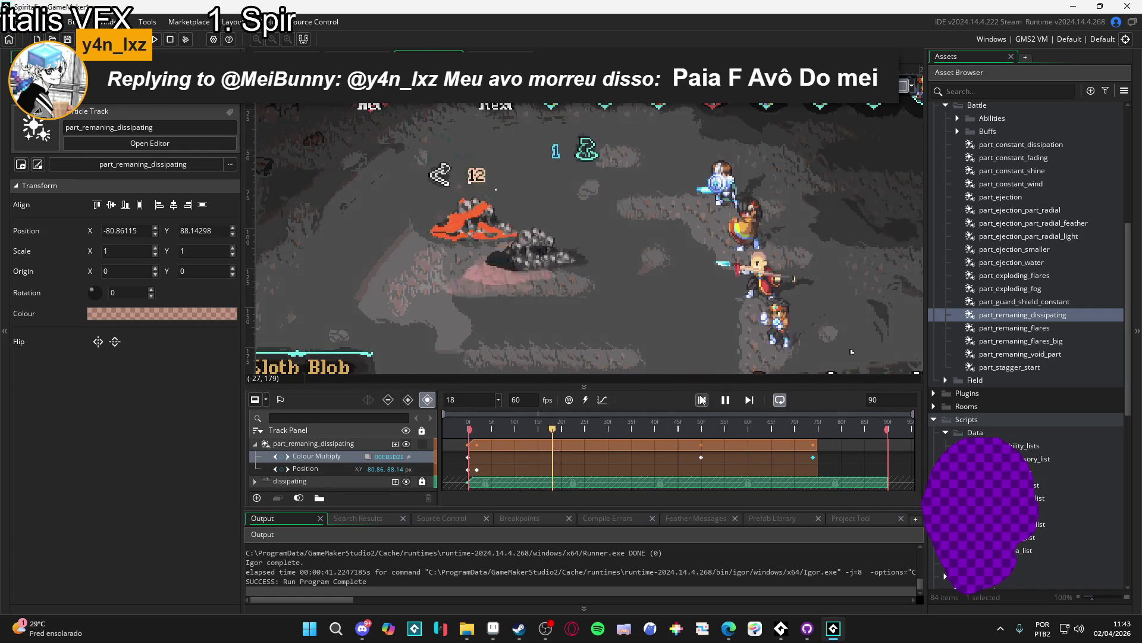
Scrub the orange effect and delete the stray Colour Multiply keyframe at frame 40
click(1009, 314)
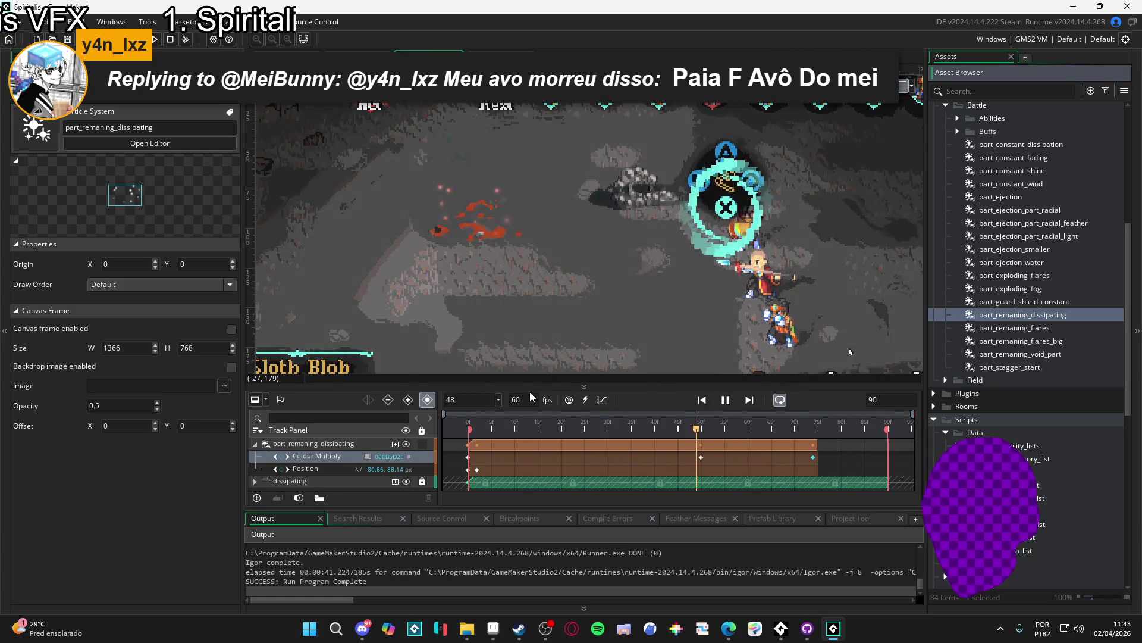
click(449, 430)
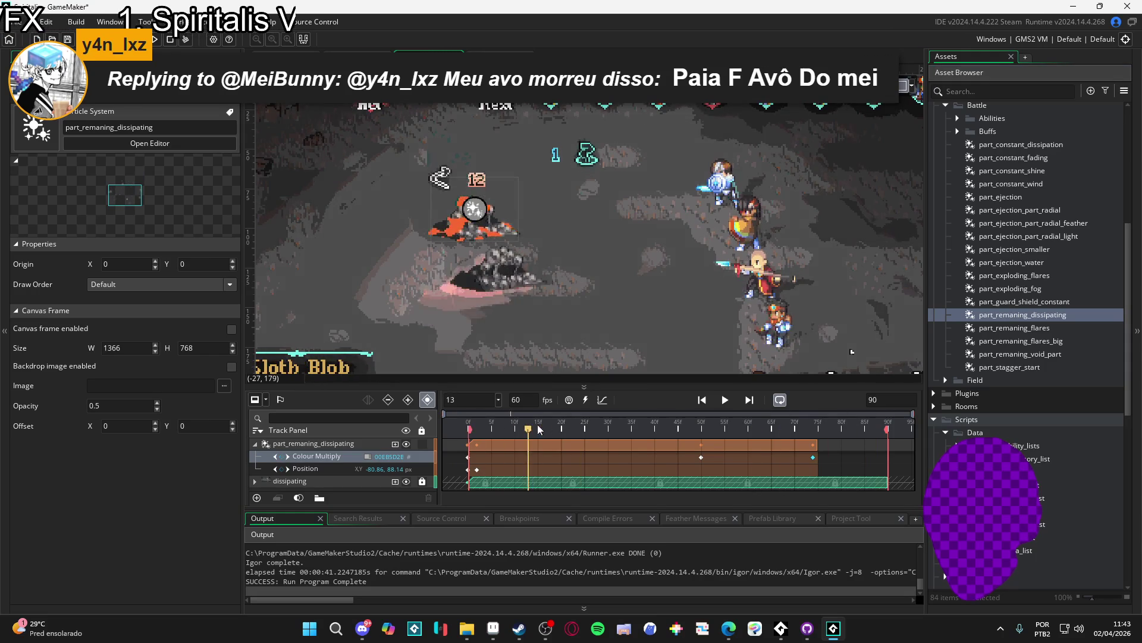
mouse_move(450, 425)
mouse_down()
mouse_move(699, 423)
mouse_move(571, 423)
mouse_move(604, 438)
mouse_move(653, 438)
mouse_up()
click(473, 458)
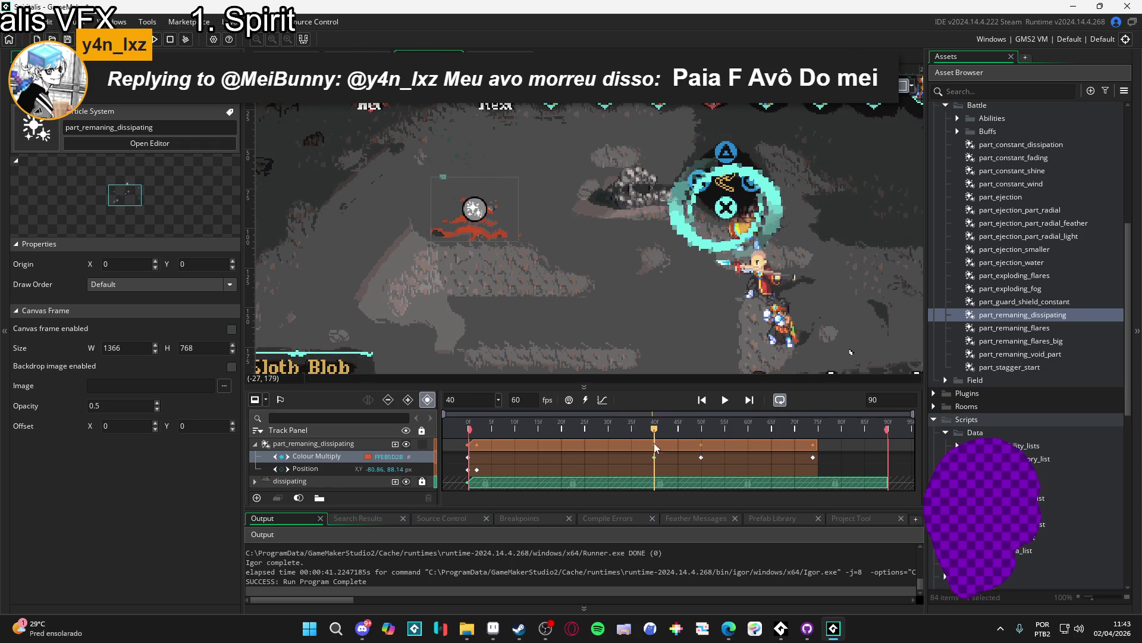
key(Delete)
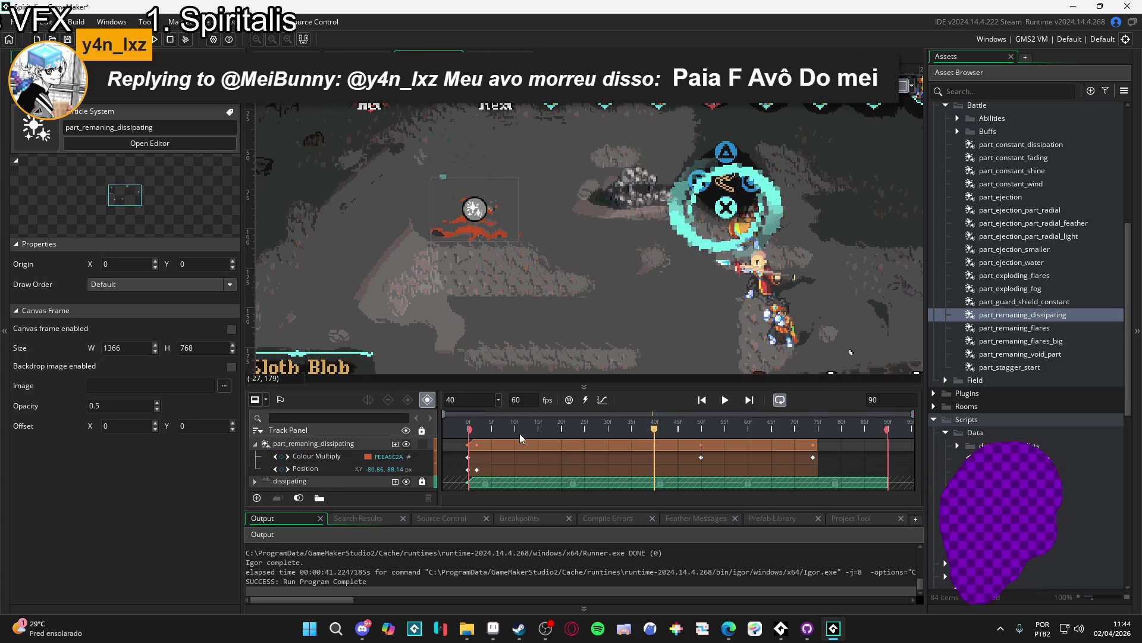
click(702, 400)
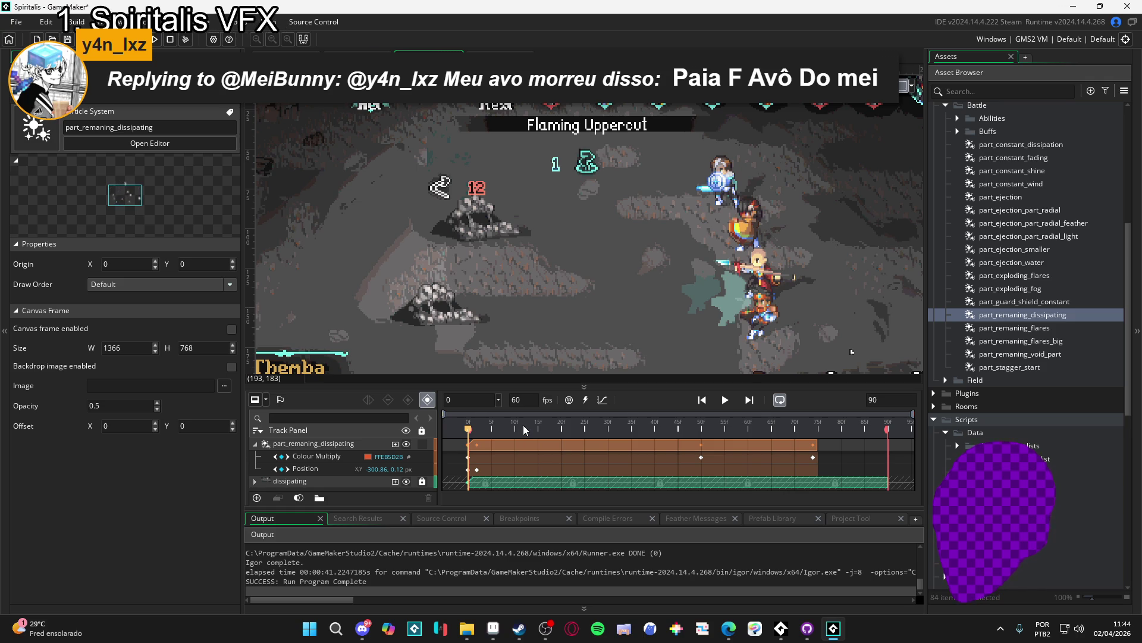
Change part_remaning_dissipating's middle particle colour to near-black 191919
double_click(1058, 320)
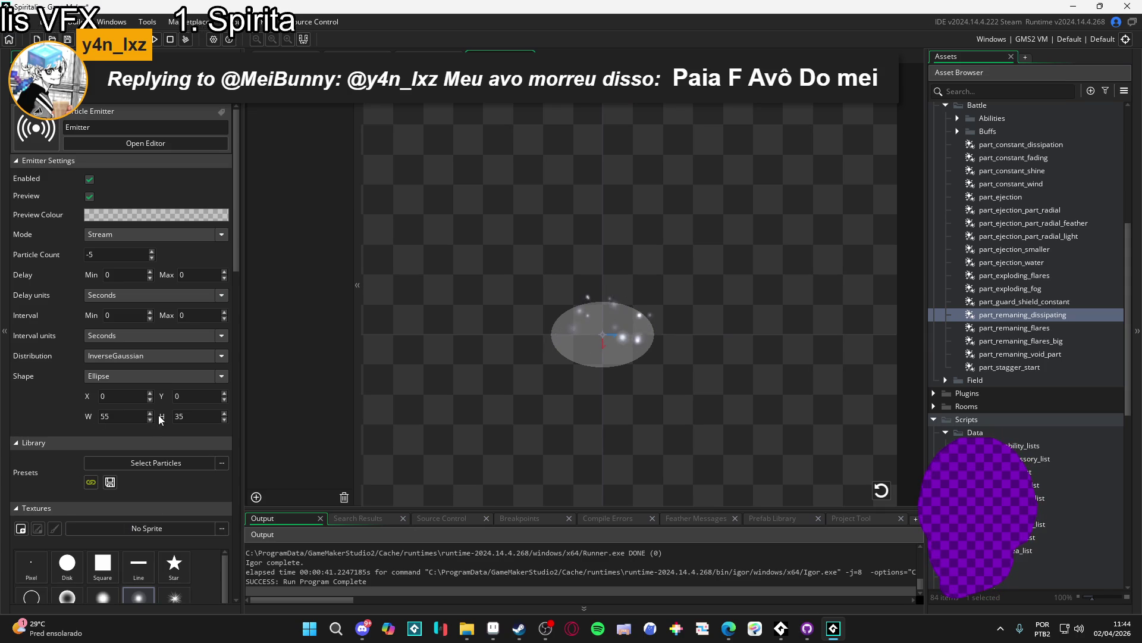
scroll(127, 334, down, 5)
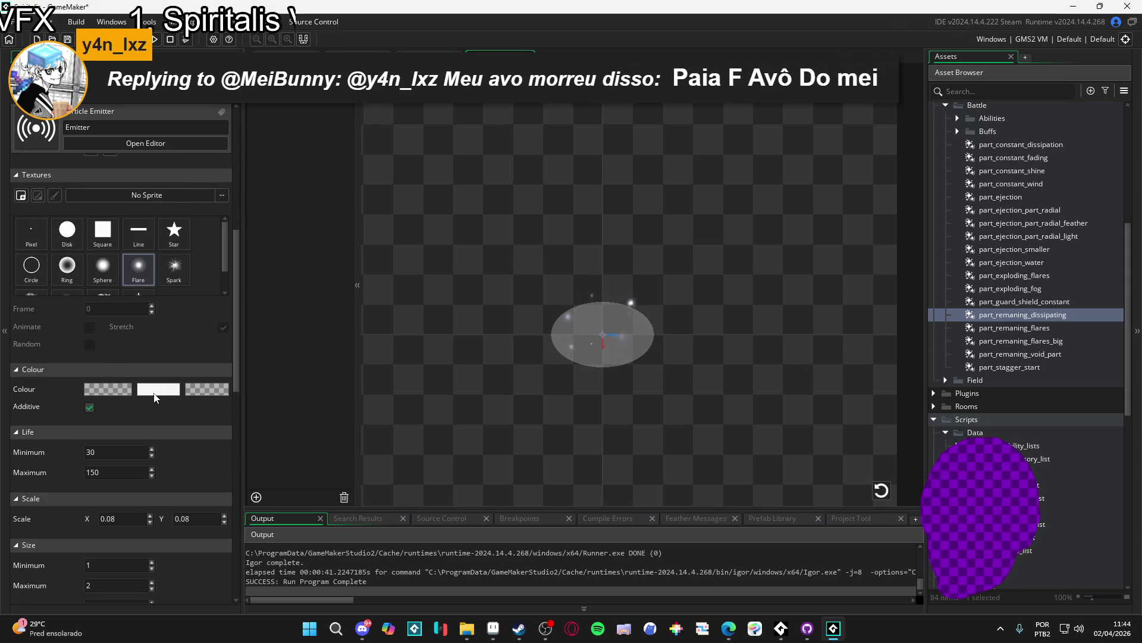
click(158, 388)
click(245, 204)
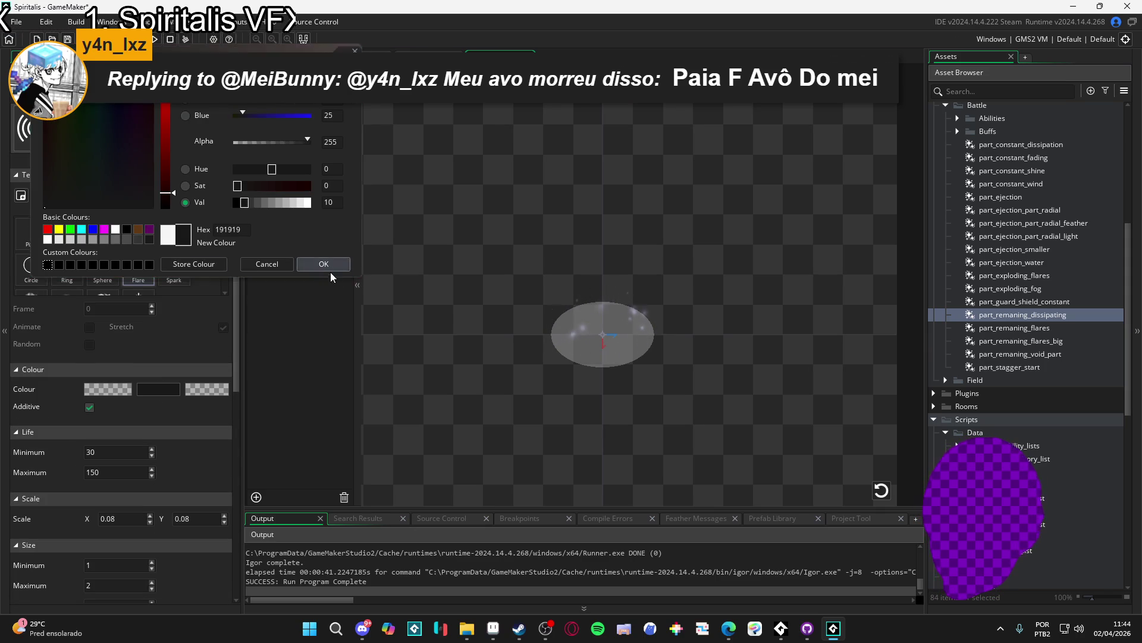
click(326, 266)
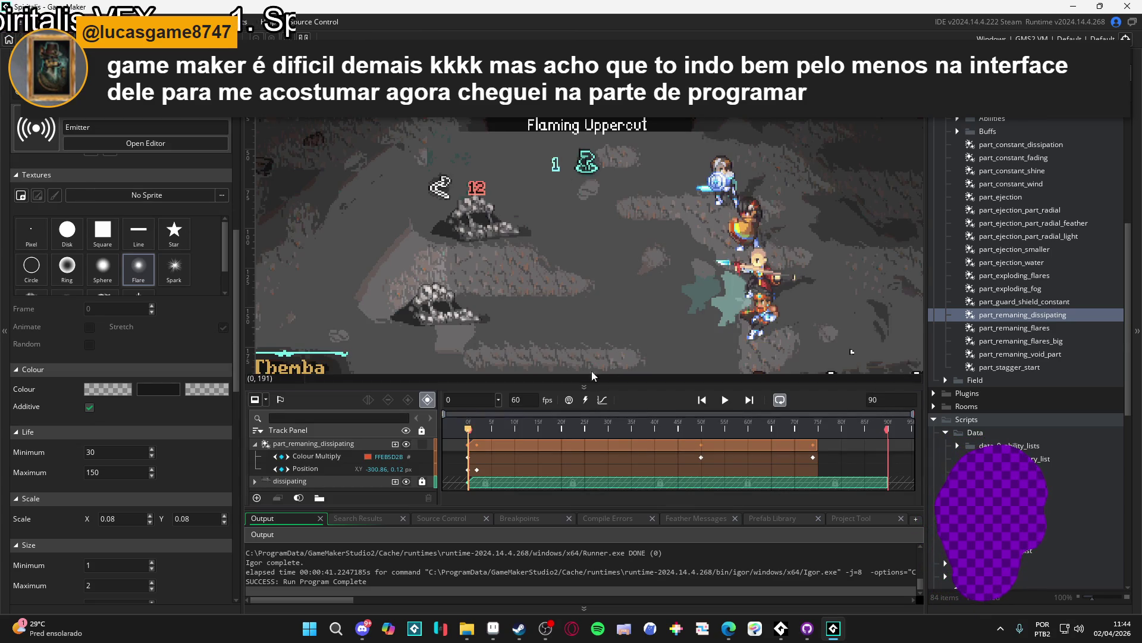
scroll(599, 299, down, 3)
drag(581, 267, 572, 255)
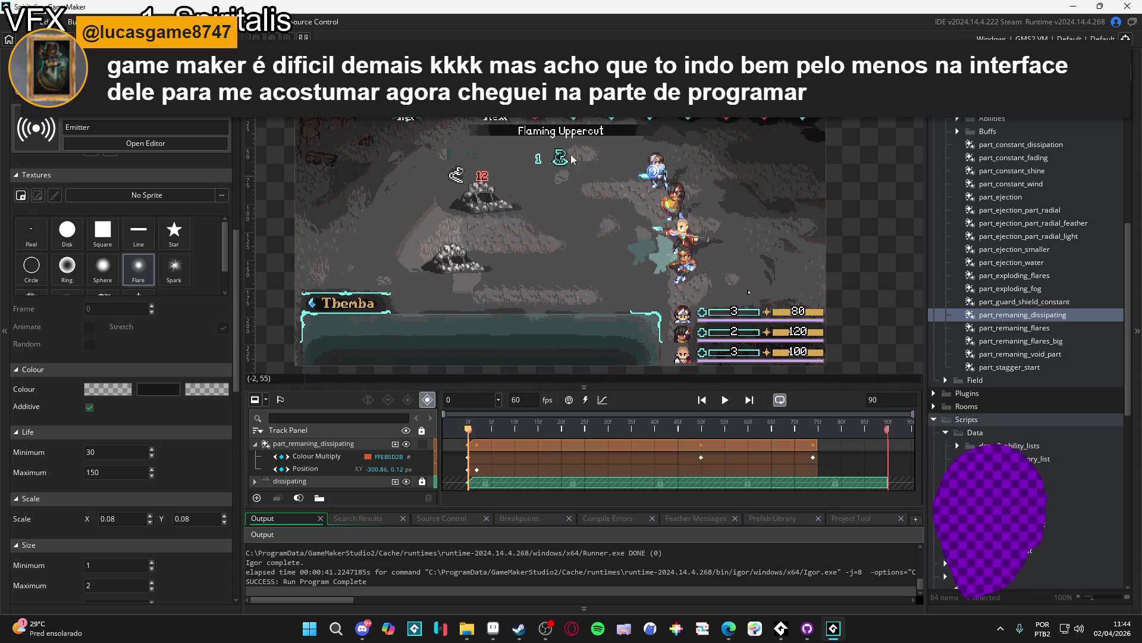
scroll(572, 154, up, 1)
key(space)
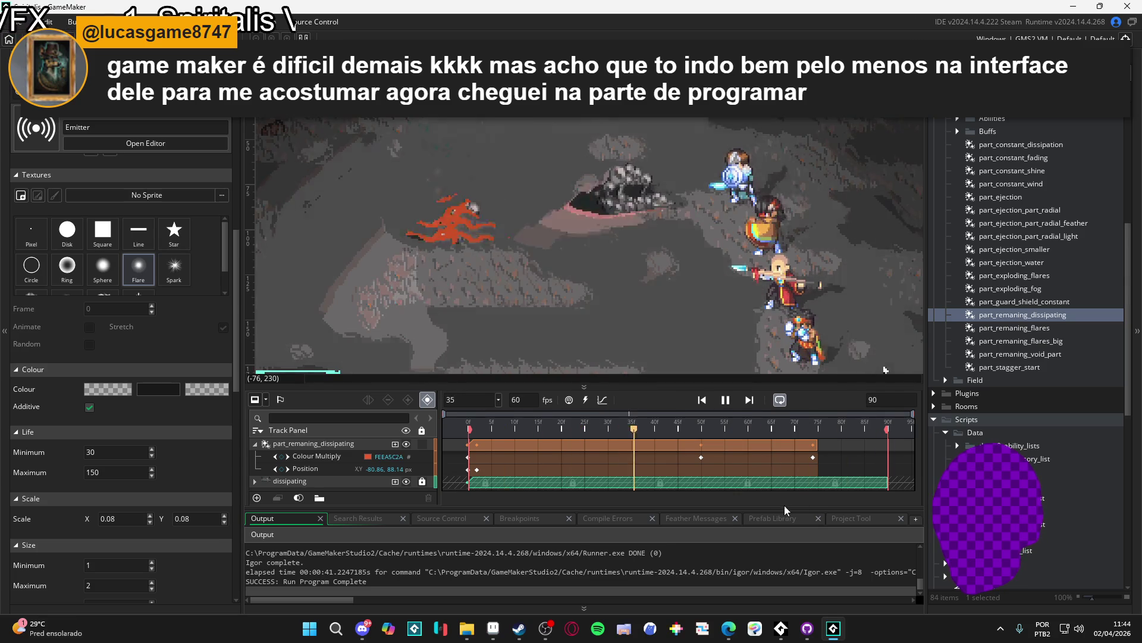
click(492, 489)
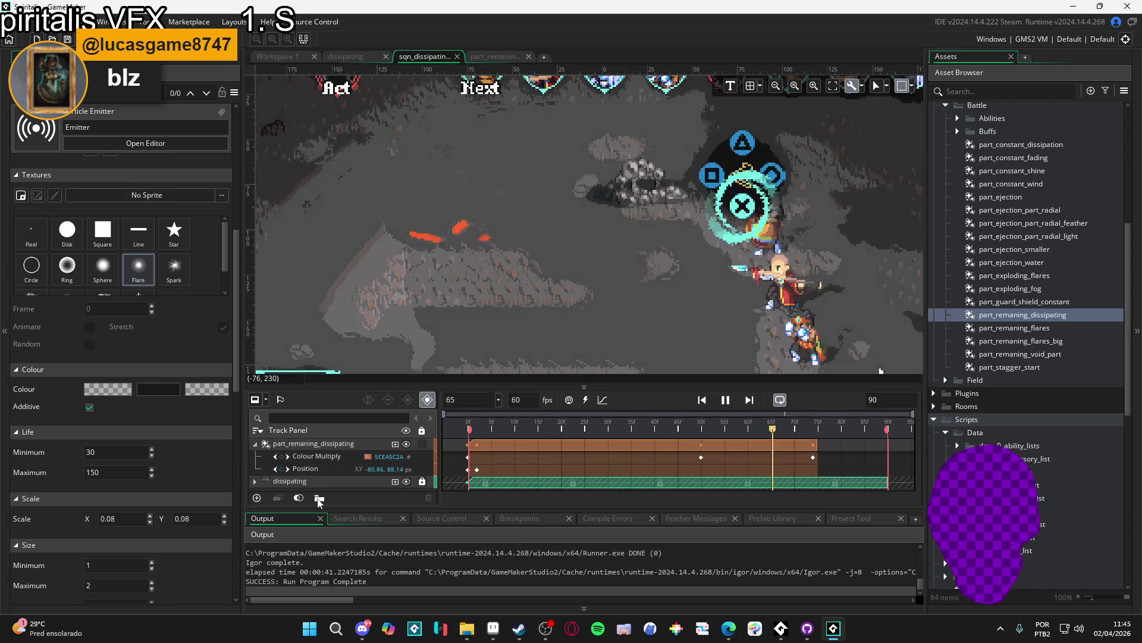
key(space)
double_click(1005, 315)
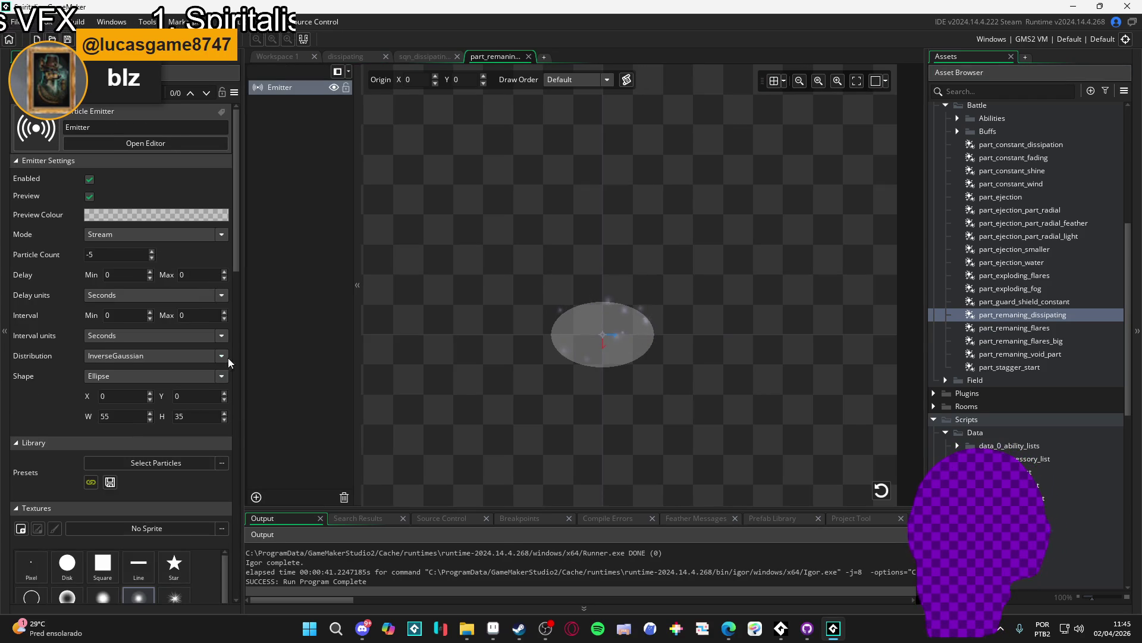
Set the emitter's start colour to desaturated near-white F6F6F6
scroll(90, 349, down, 6)
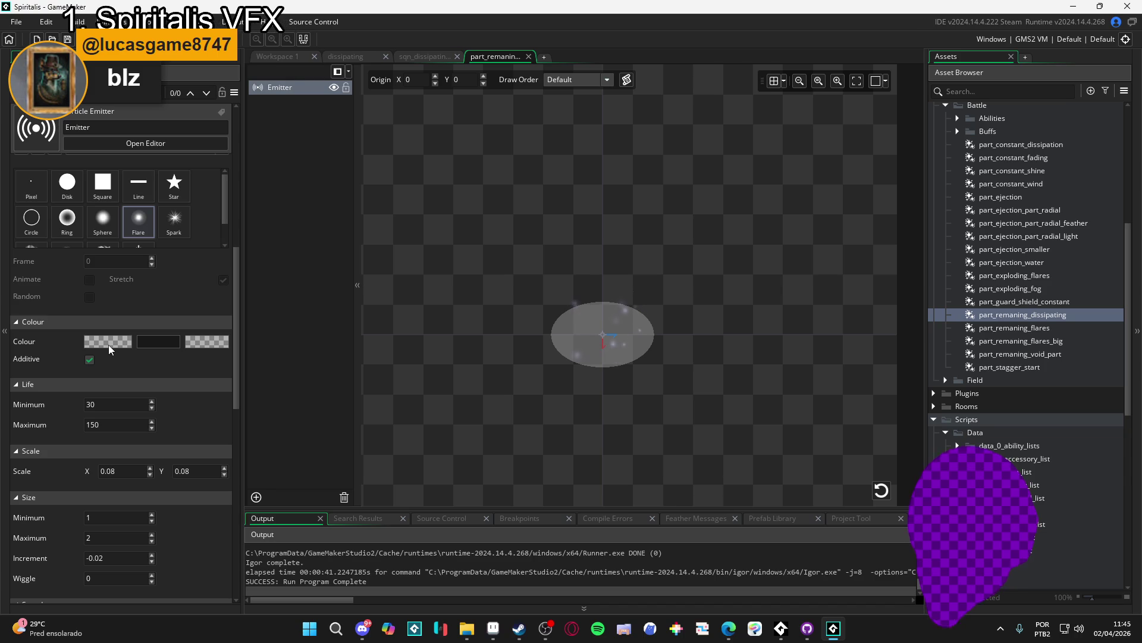
click(109, 344)
drag(249, 186, 240, 191)
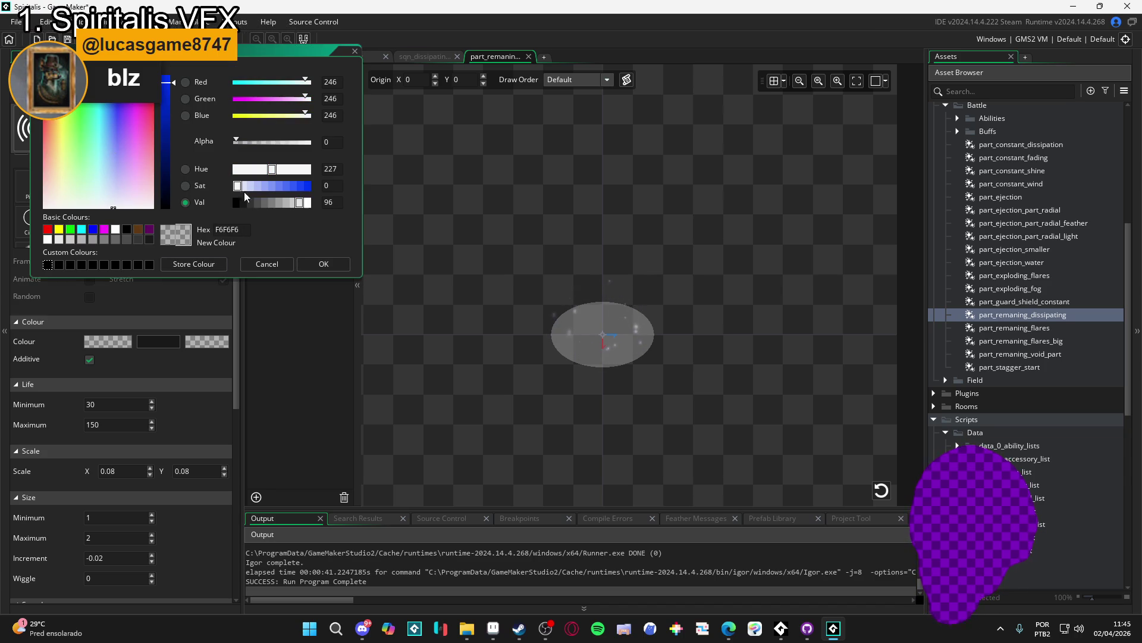
click(323, 264)
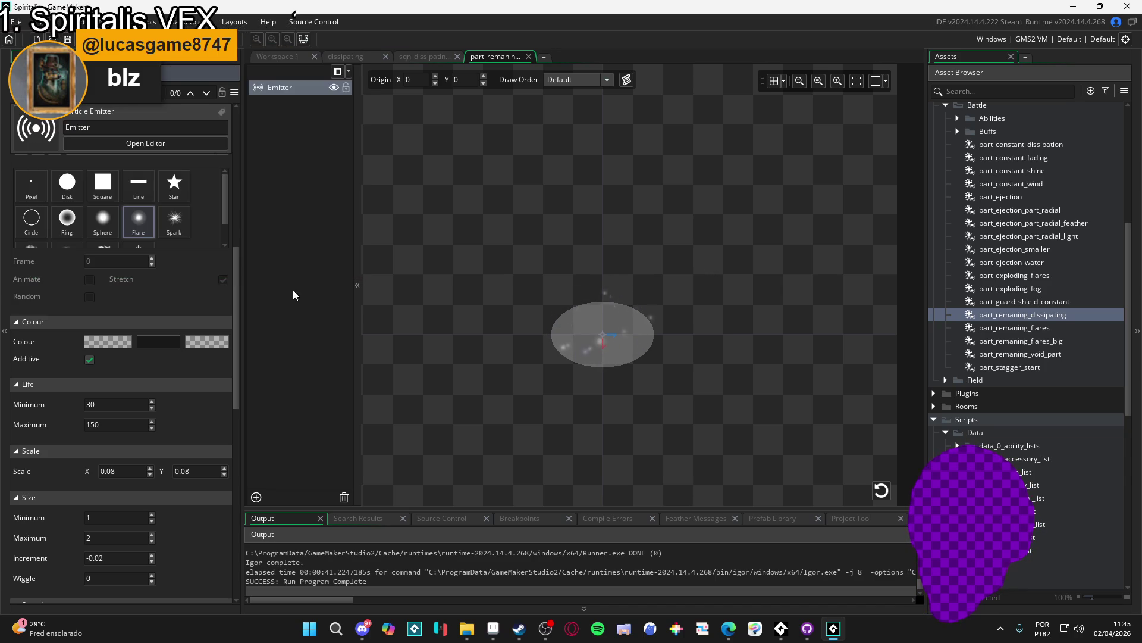
click(100, 344)
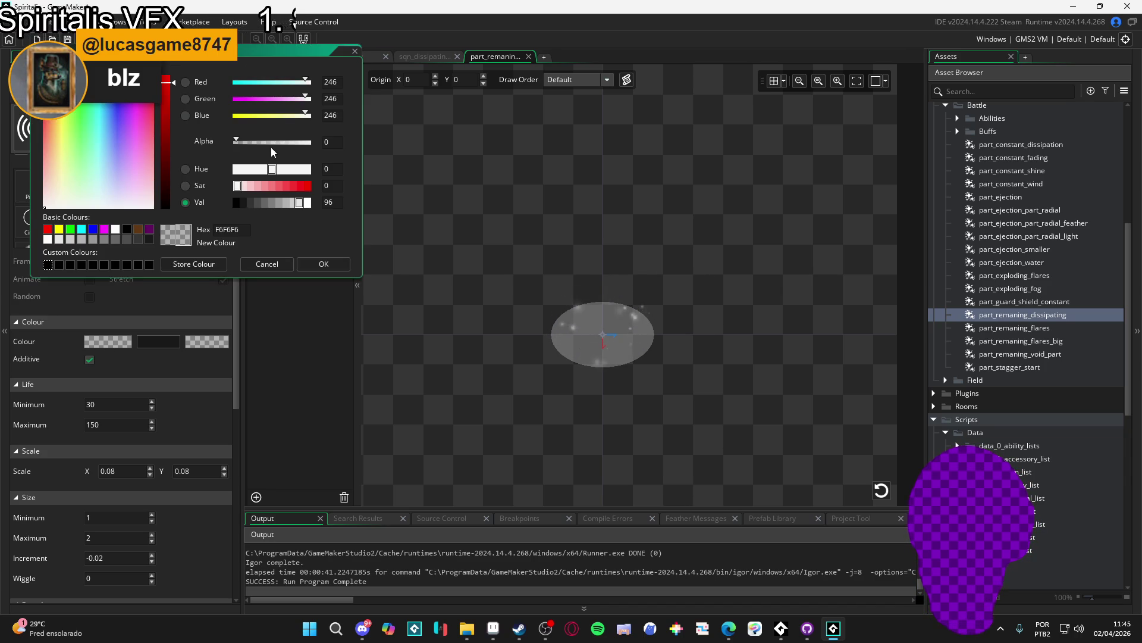
click(316, 261)
Preview the particles in sqn_dissipating, then reopen part_remaning_dissipating
click(449, 58)
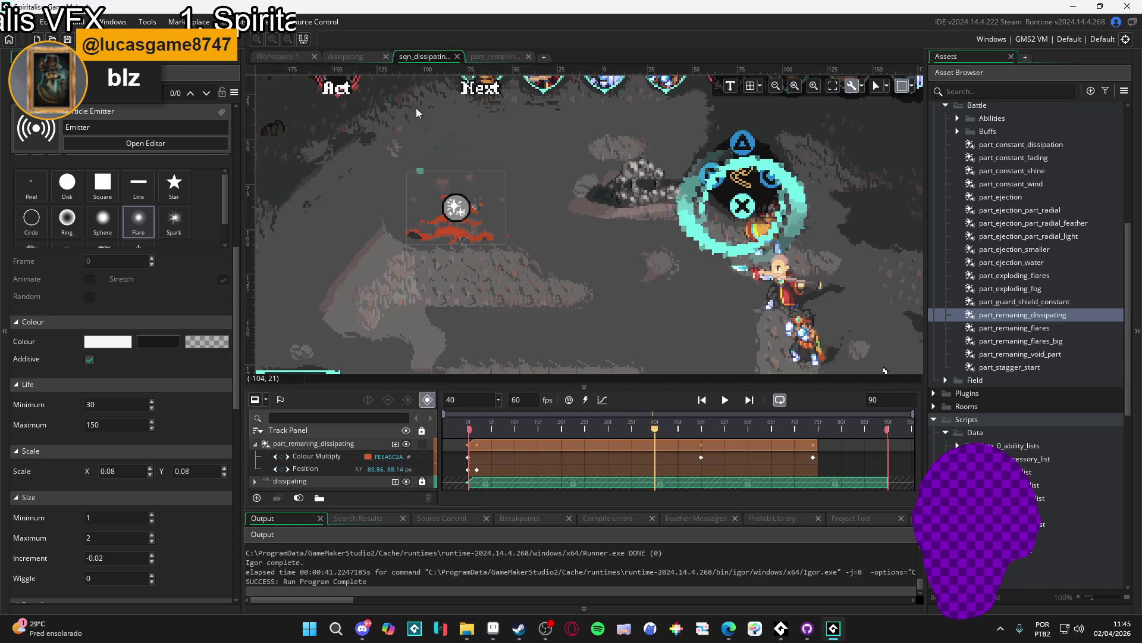
click(724, 400)
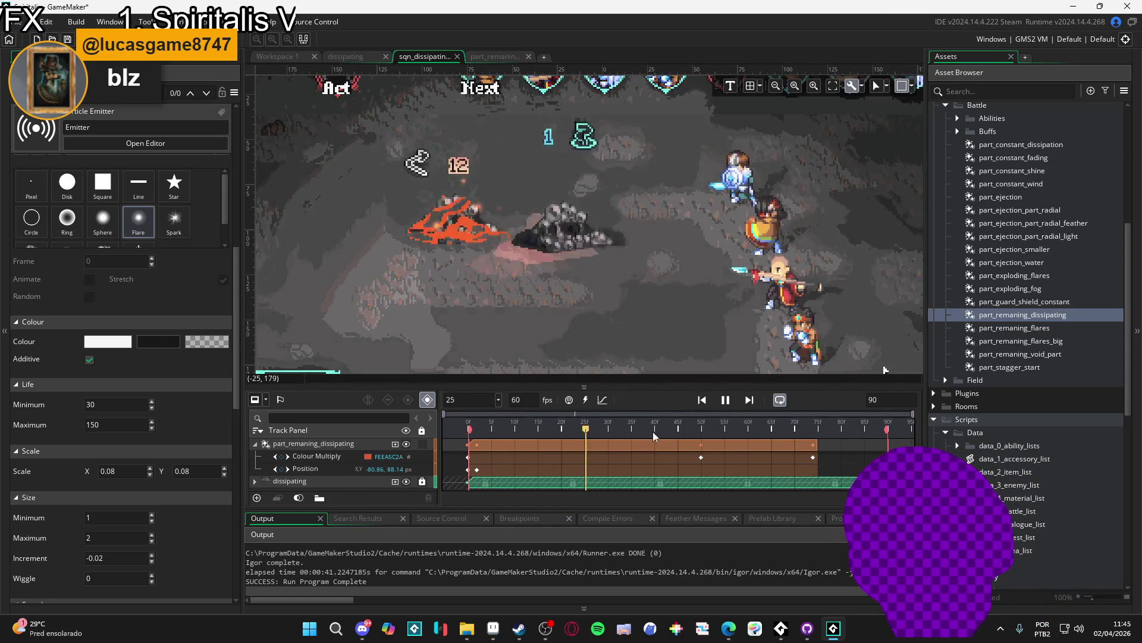
double_click(1005, 316)
Give part_remaning_dissipating the Square particle shape, check the sequence, then bring up Aseprite
scroll(77, 416, down, 2)
click(102, 494)
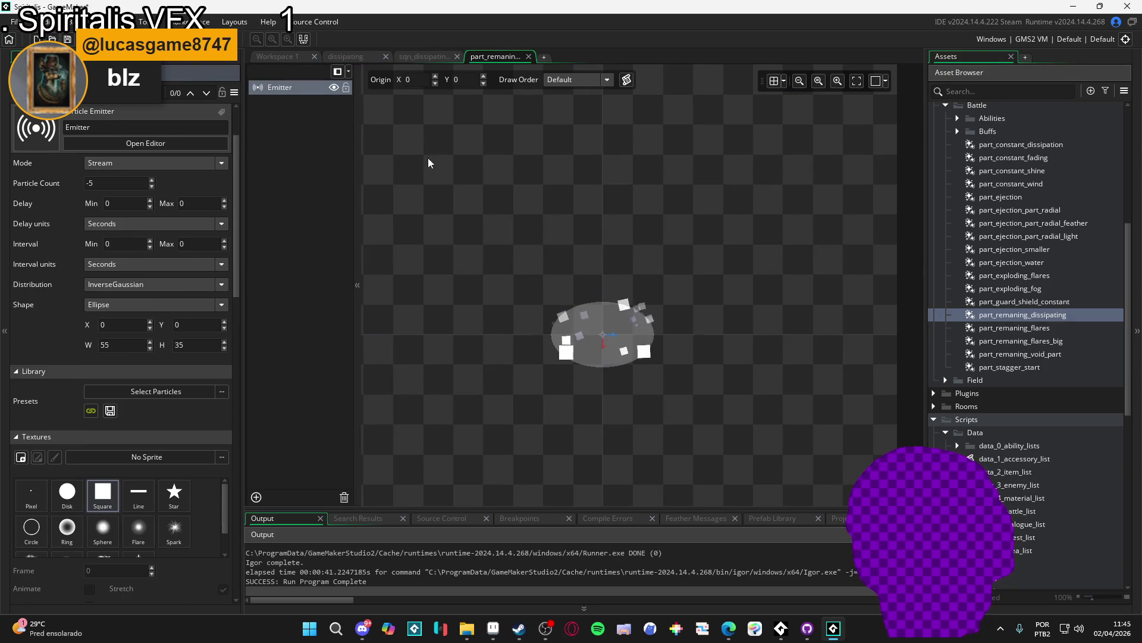
click(424, 57)
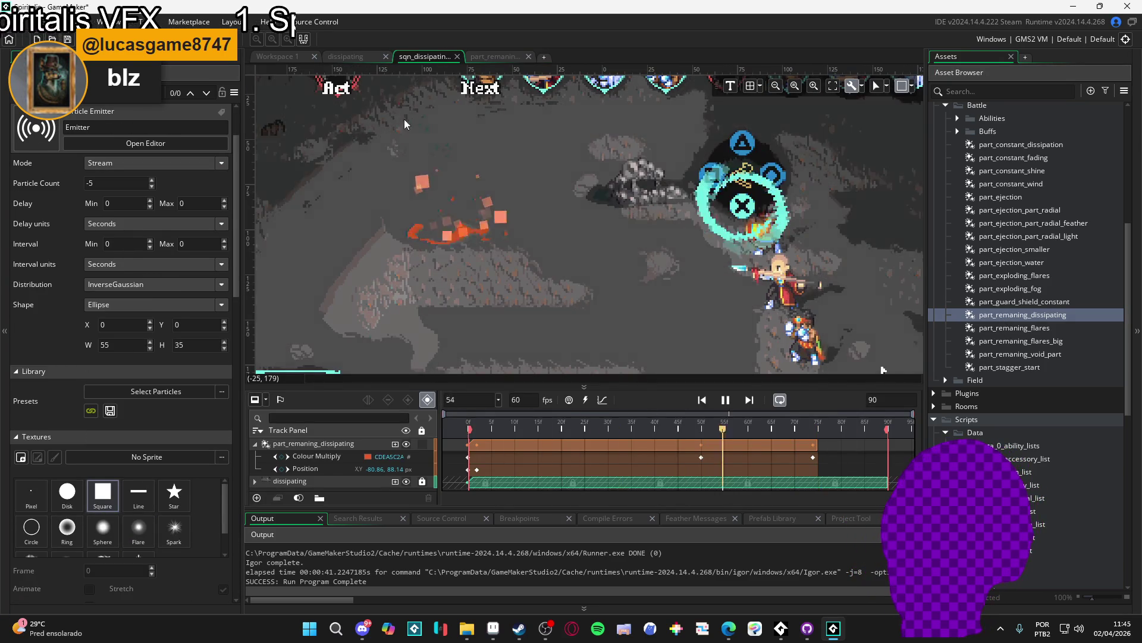
click(495, 57)
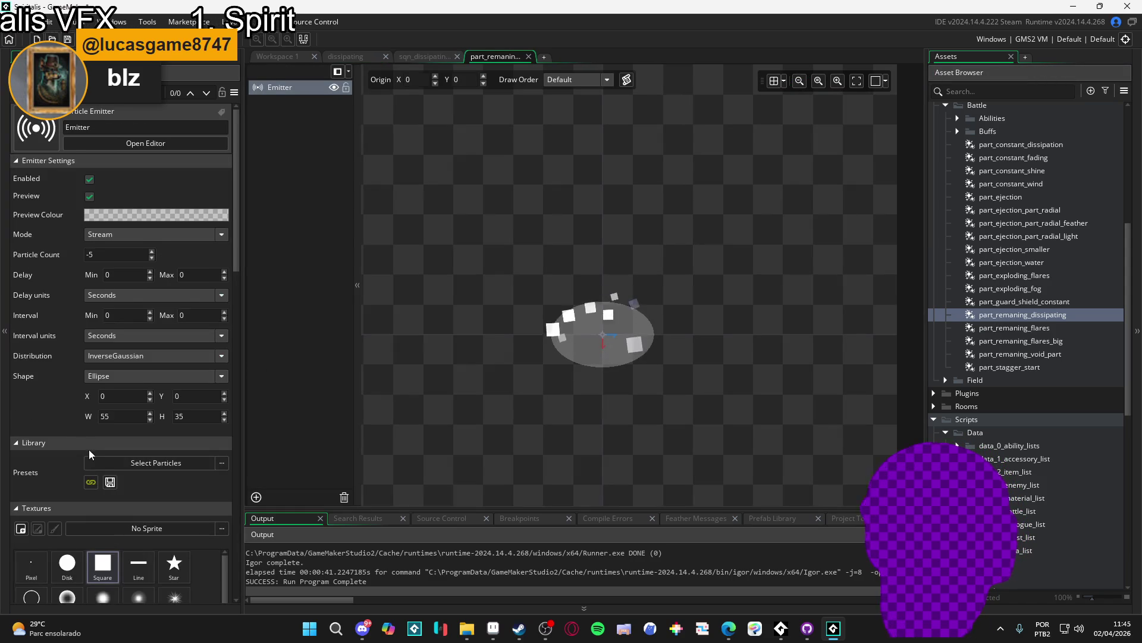
scroll(82, 456, down, 5)
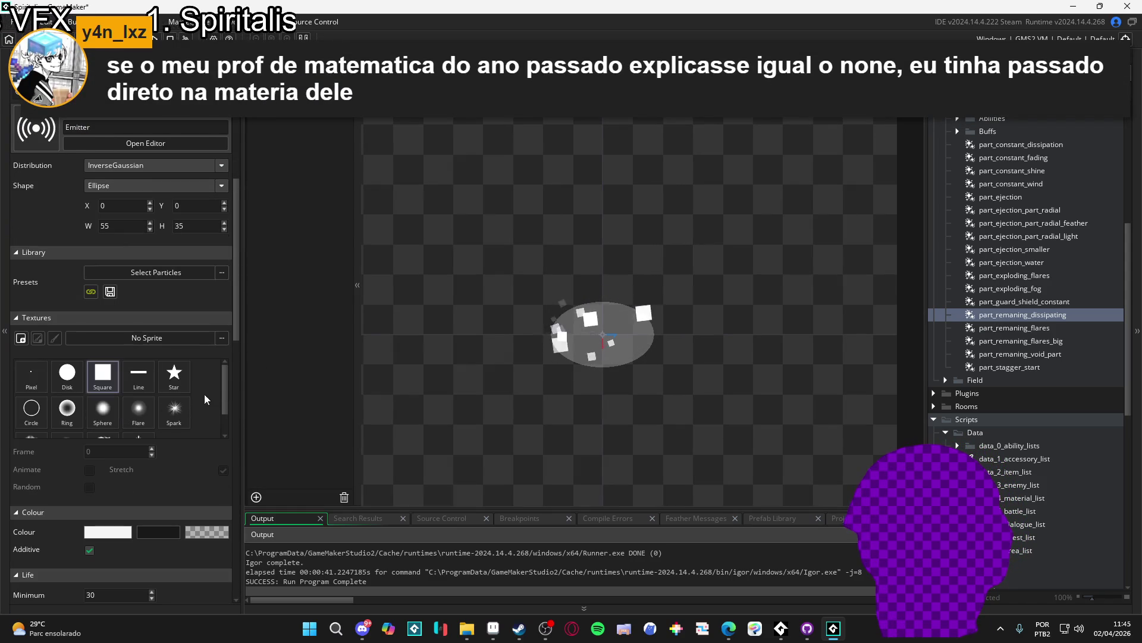
scroll(224, 409, down, 1)
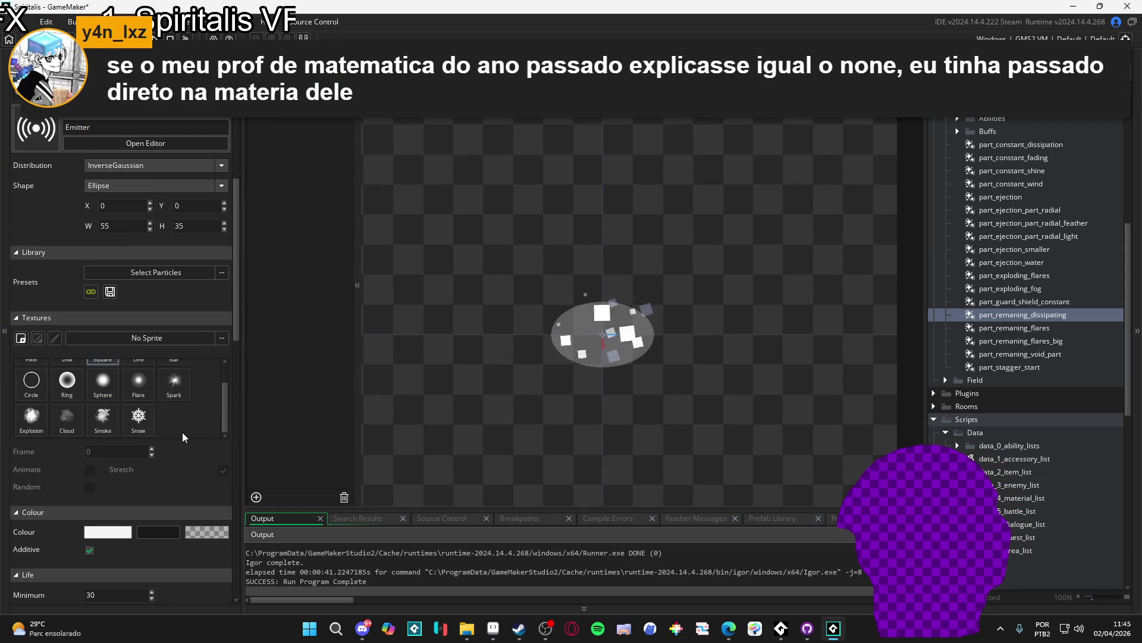
scroll(145, 487, down, 7)
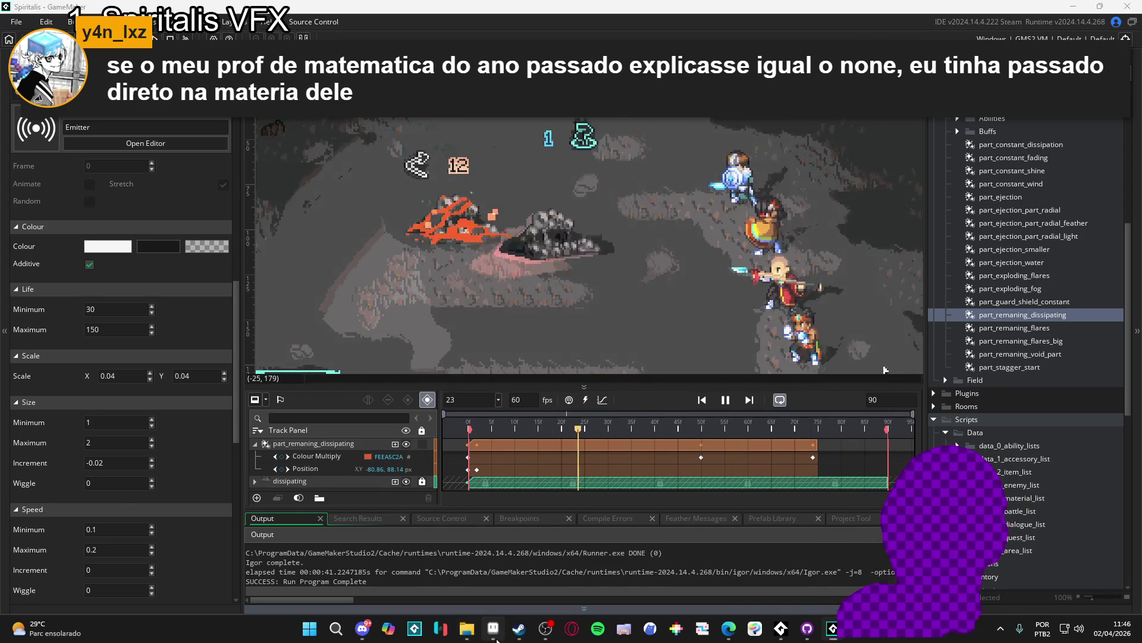
click(494, 628)
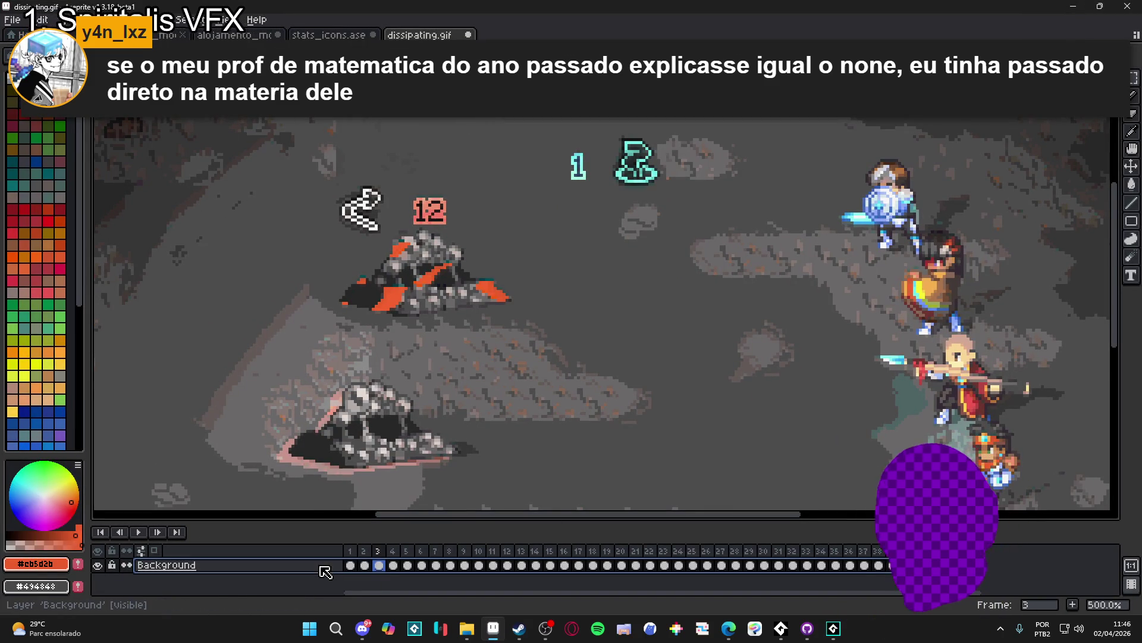
Add a new layer, move to frame 3, and paint an orange particle pixel above the rock
key(shift+n)
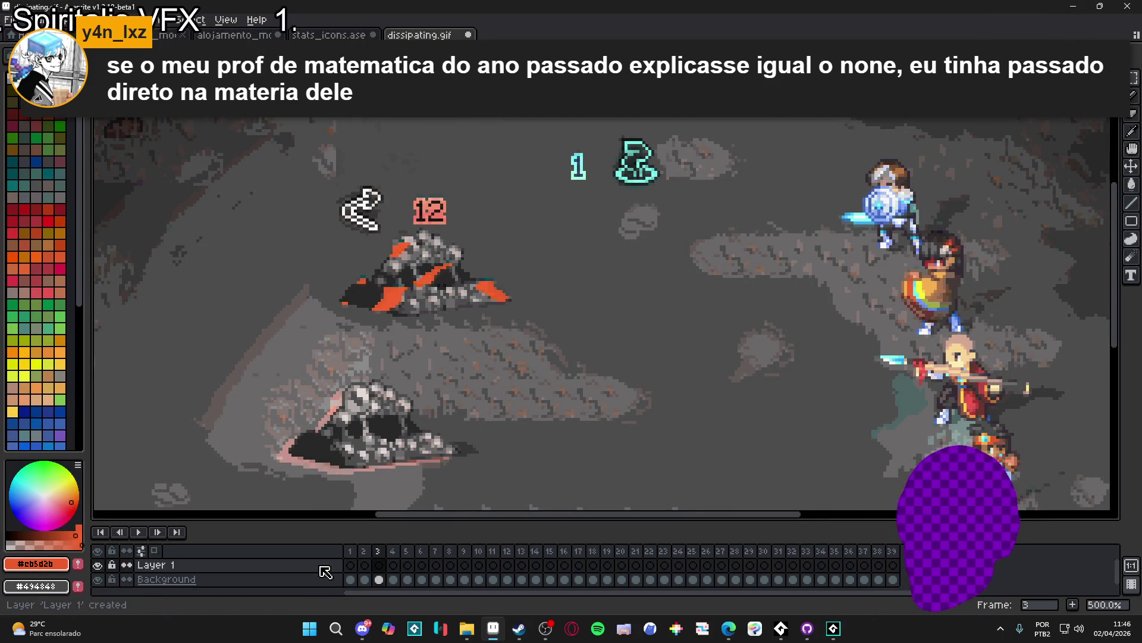
click(351, 564)
key(Right)
key(Right)
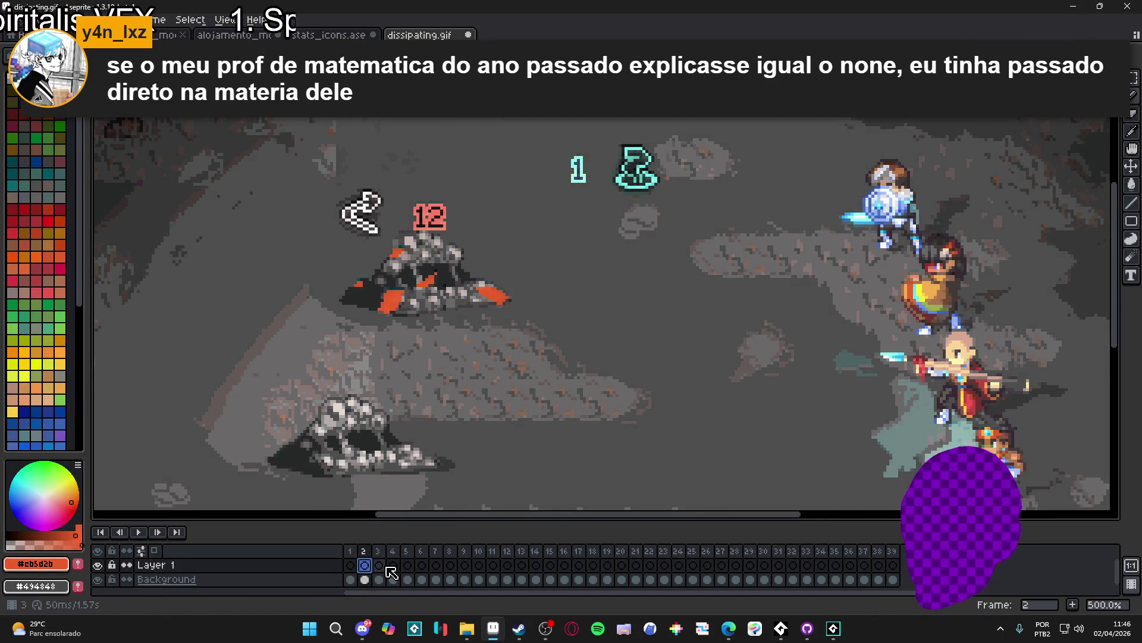
scroll(373, 317, up, 1)
drag(497, 201, 456, 279)
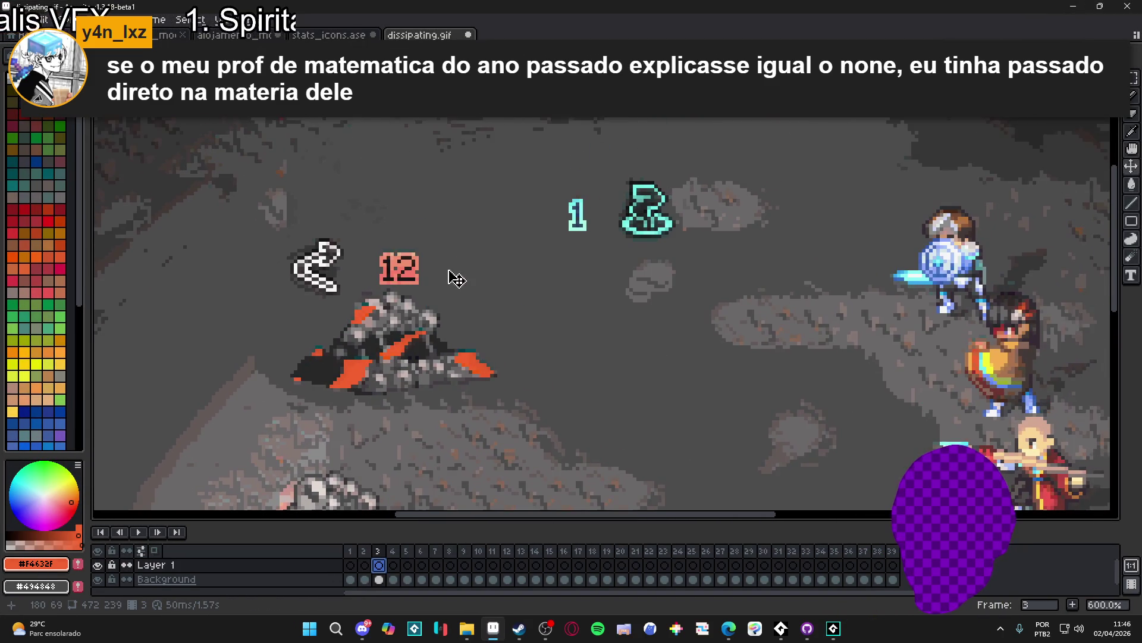
scroll(452, 273, up, 1)
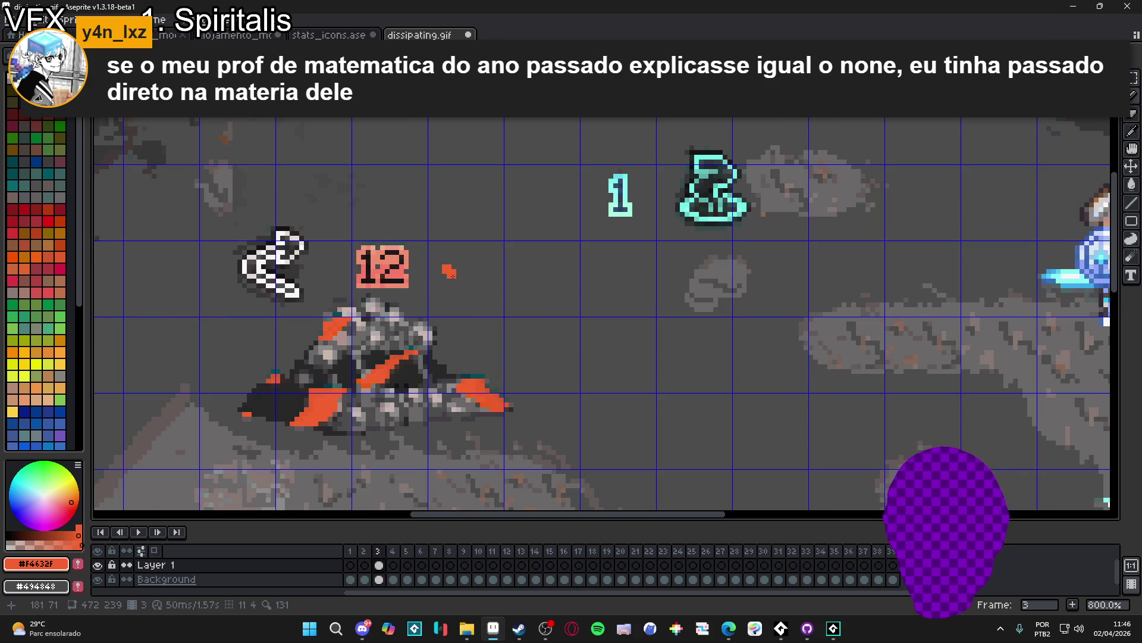
click(467, 298)
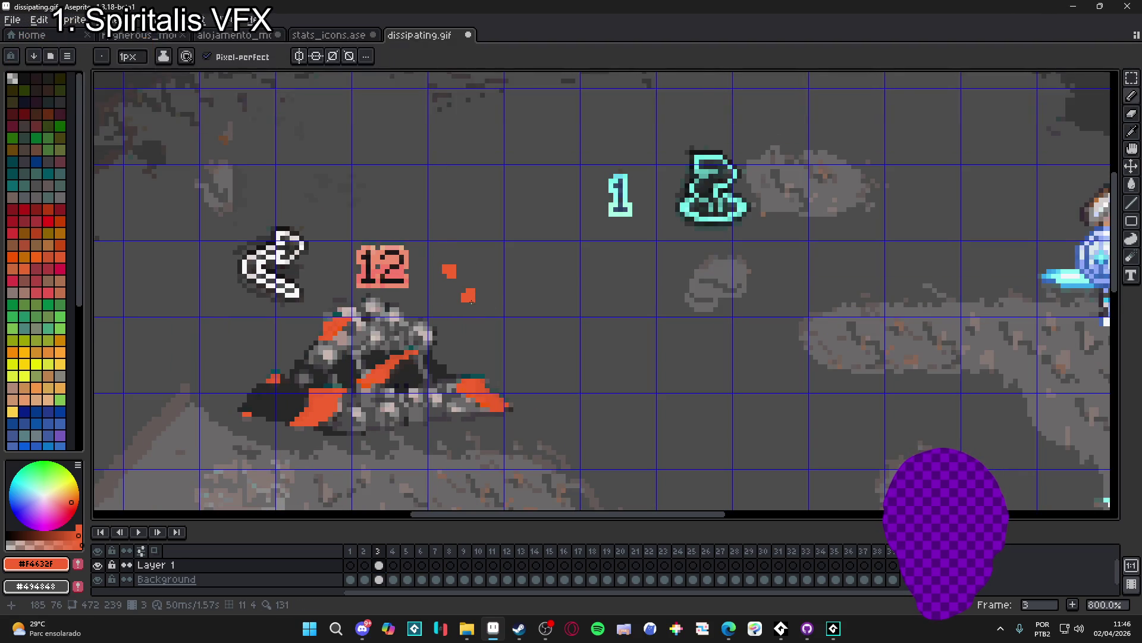
mouse_move(471, 304)
mouse_down()
mouse_move(429, 332)
mouse_move(419, 319)
mouse_move(419, 346)
mouse_up()
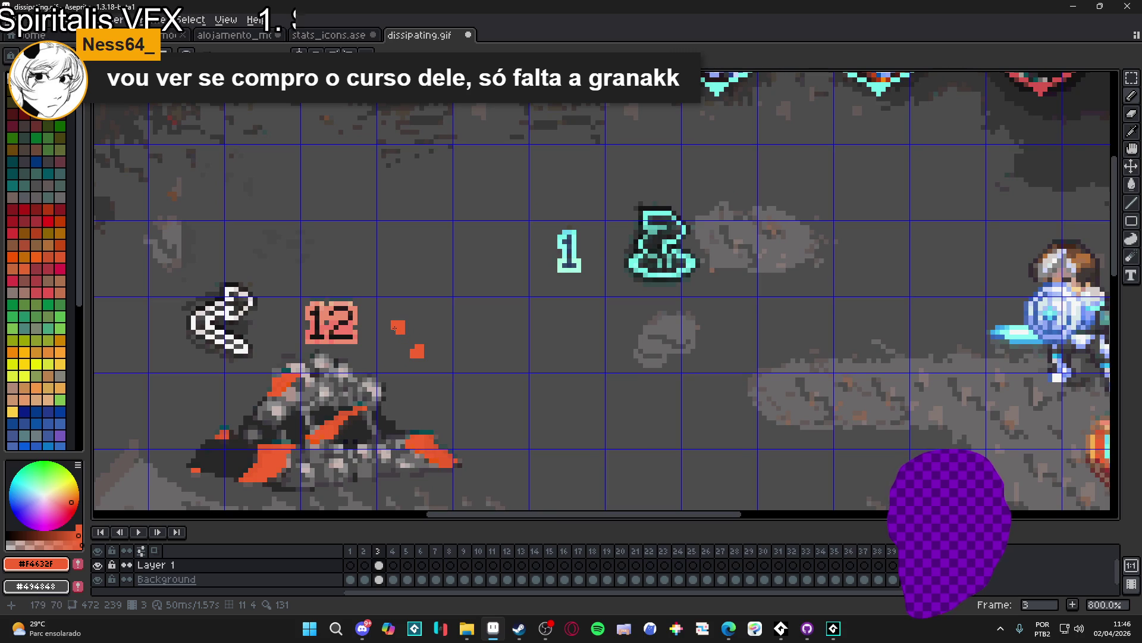
Reposition the two orange blocks up and left, then nudge them down one pixel
scroll(392, 318, up, 3)
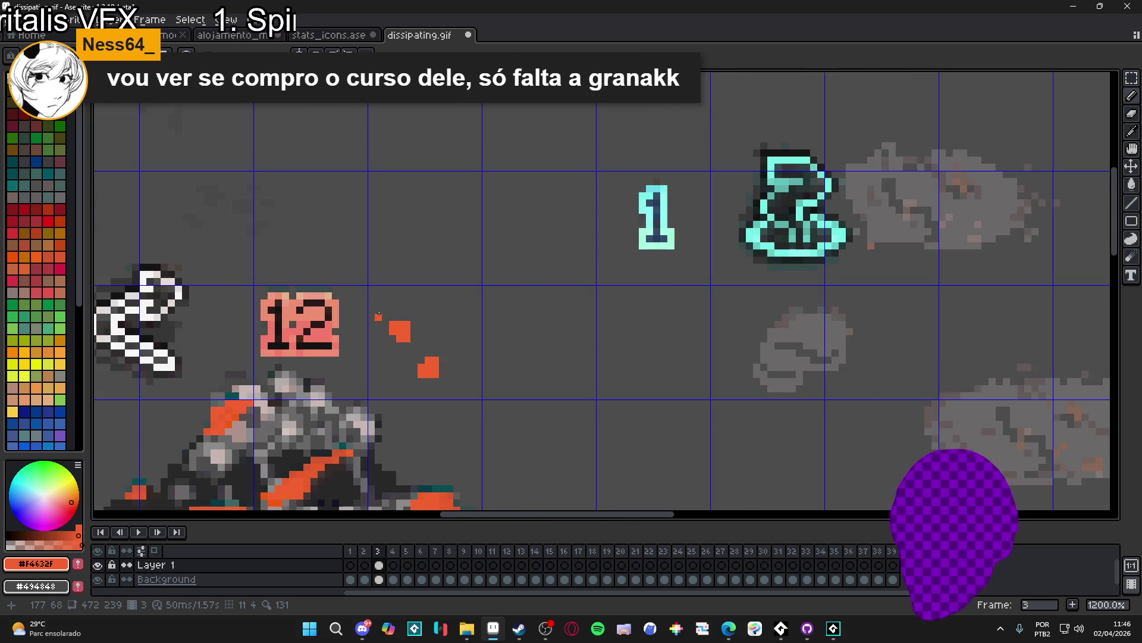
key(m)
mouse_move(393, 321)
mouse_down()
mouse_move(459, 395)
mouse_move(424, 335)
mouse_up()
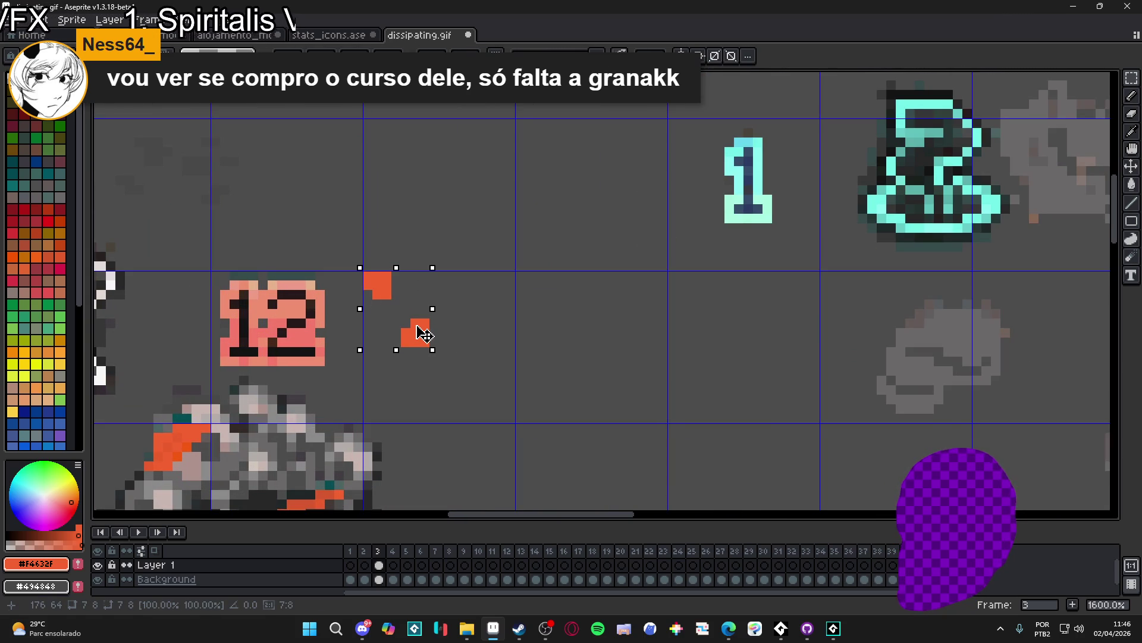
key(ctrl+d)
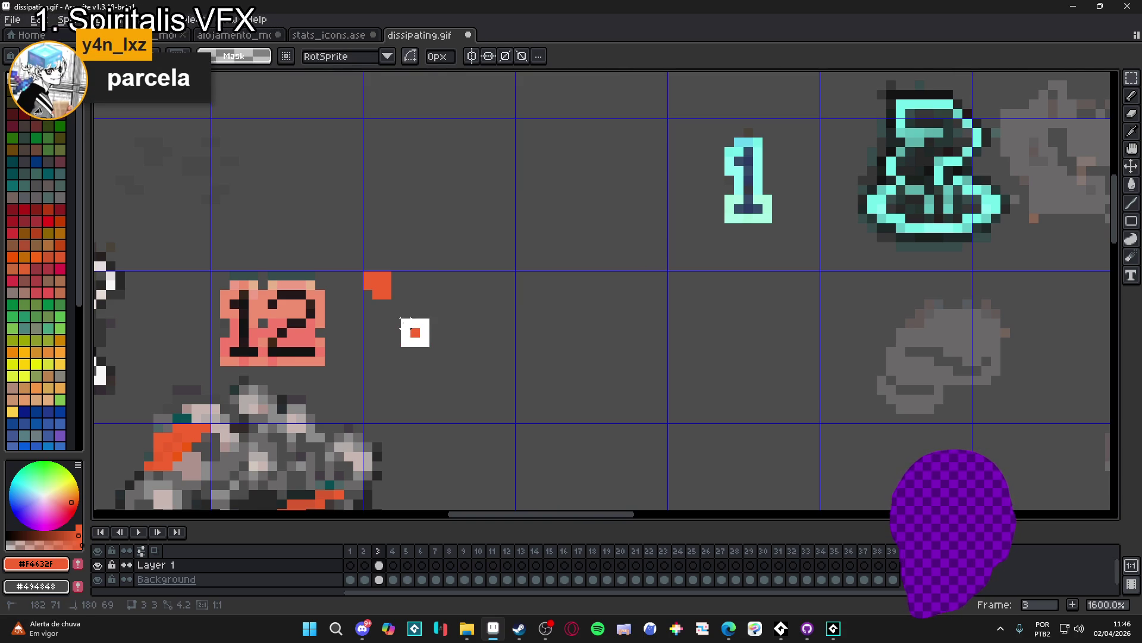
drag(400, 318, 431, 348)
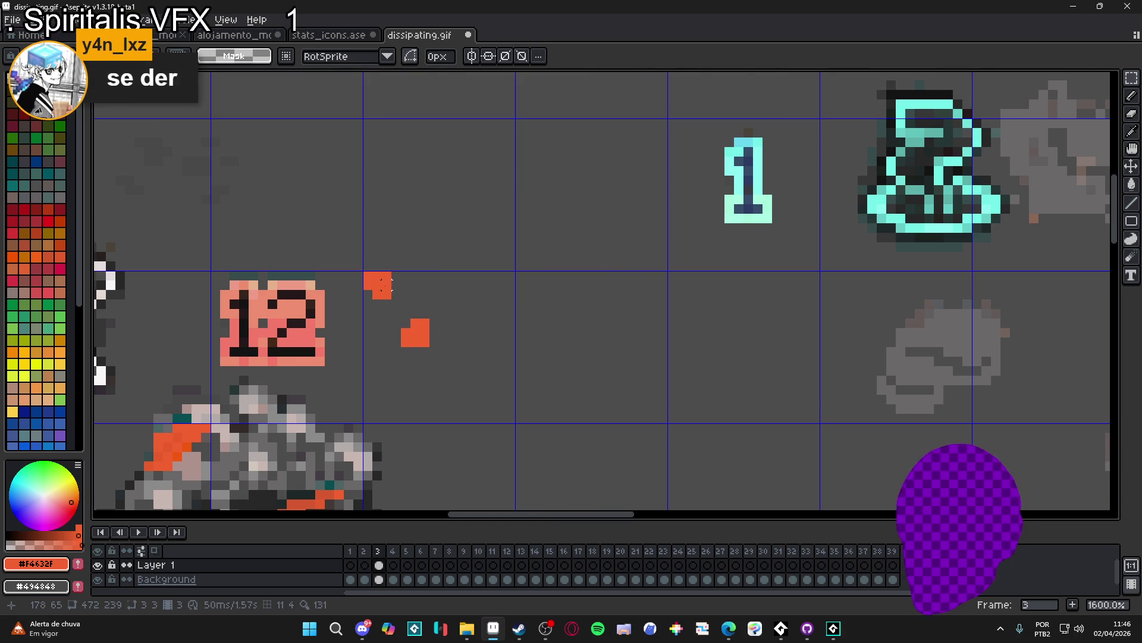
mouse_move(372, 271)
mouse_down()
mouse_move(429, 339)
mouse_move(422, 348)
mouse_up()
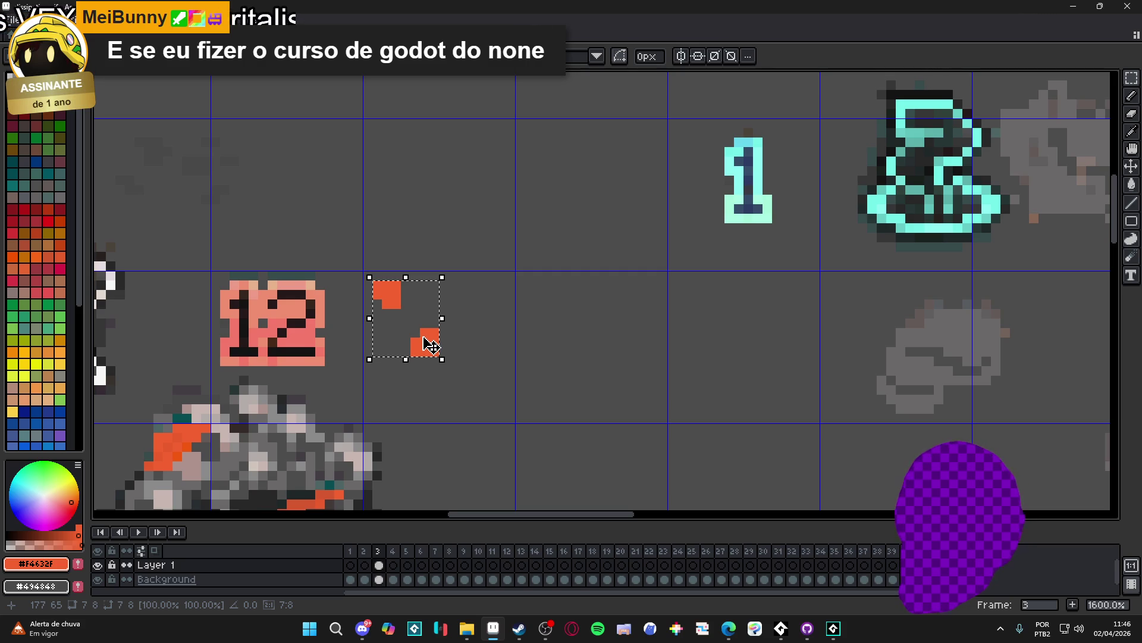
key(ctrl+d)
Paint a single orange pixel and a 2x2 orange block to its right, erasing a stray pixel
key(b)
click(450, 314)
key(plus)
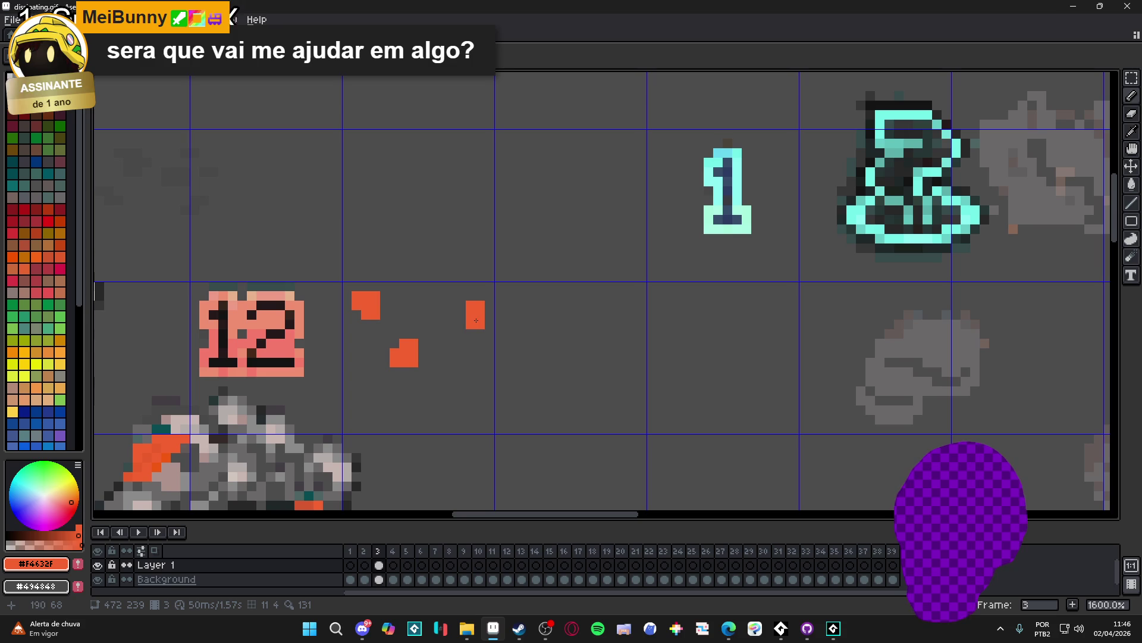
click(476, 320)
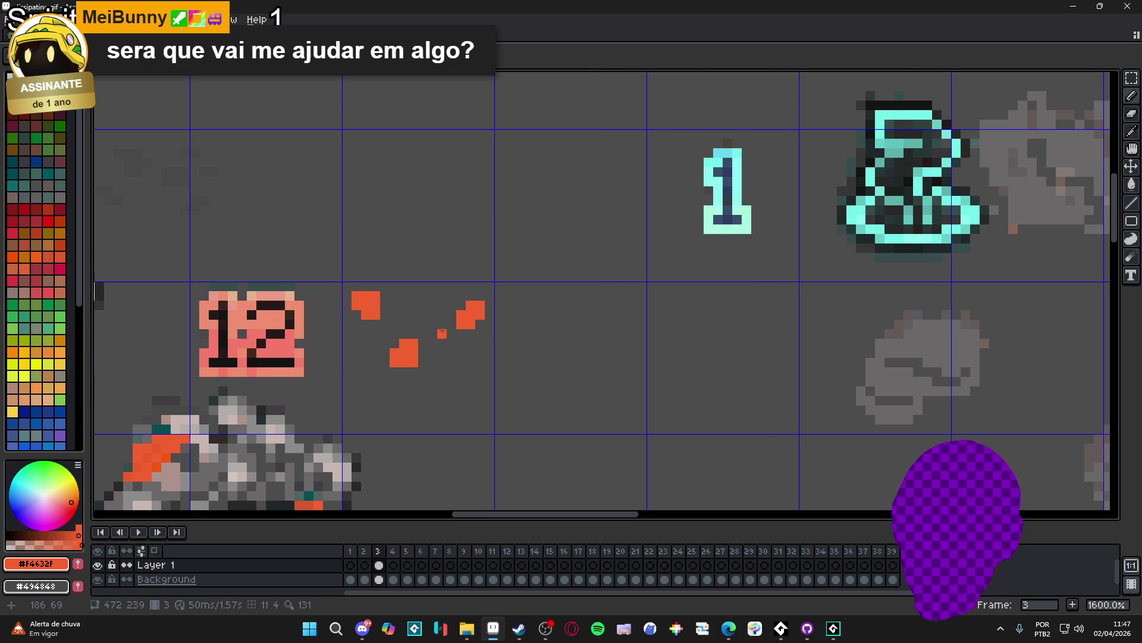
scroll(437, 350, down, 3)
scroll(454, 395, up, 4)
click(458, 399)
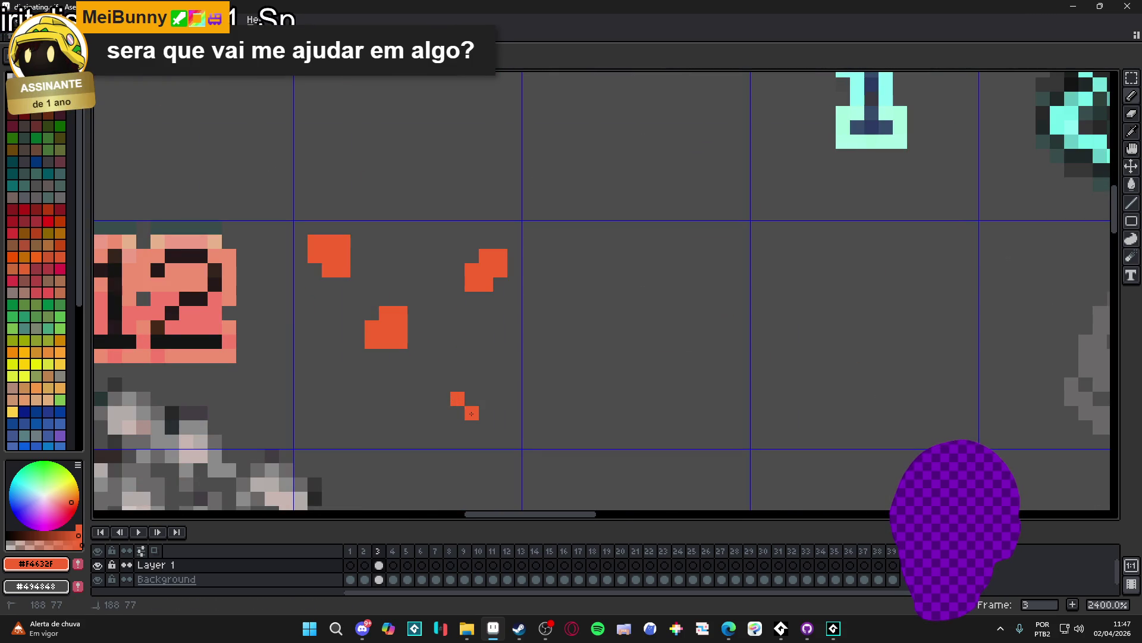
right_click(457, 407)
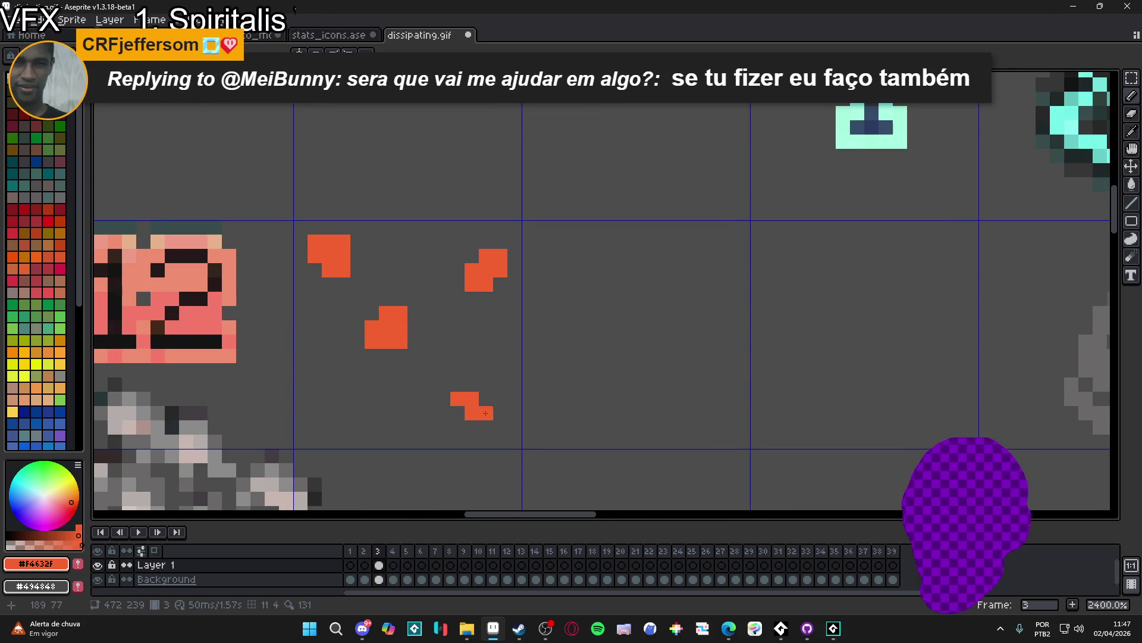
On frame 3 of Layer 1, try an extra orange pixel and undo it
scroll(478, 402, down, 4)
scroll(519, 452, down, 3)
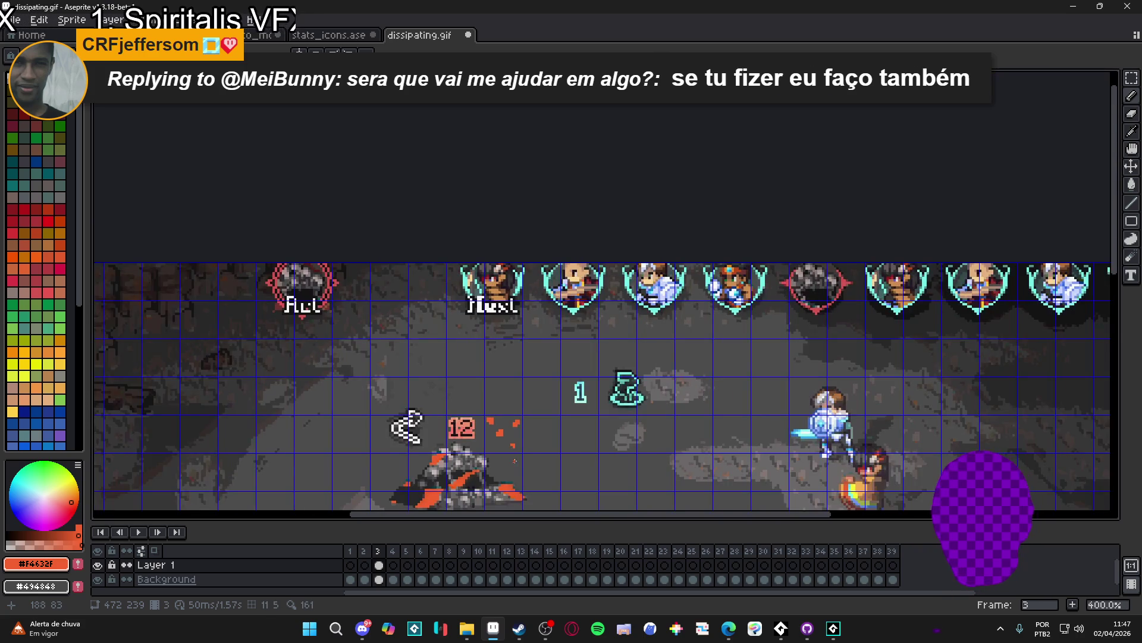
scroll(515, 461, down, 2)
scroll(503, 369, up, 6)
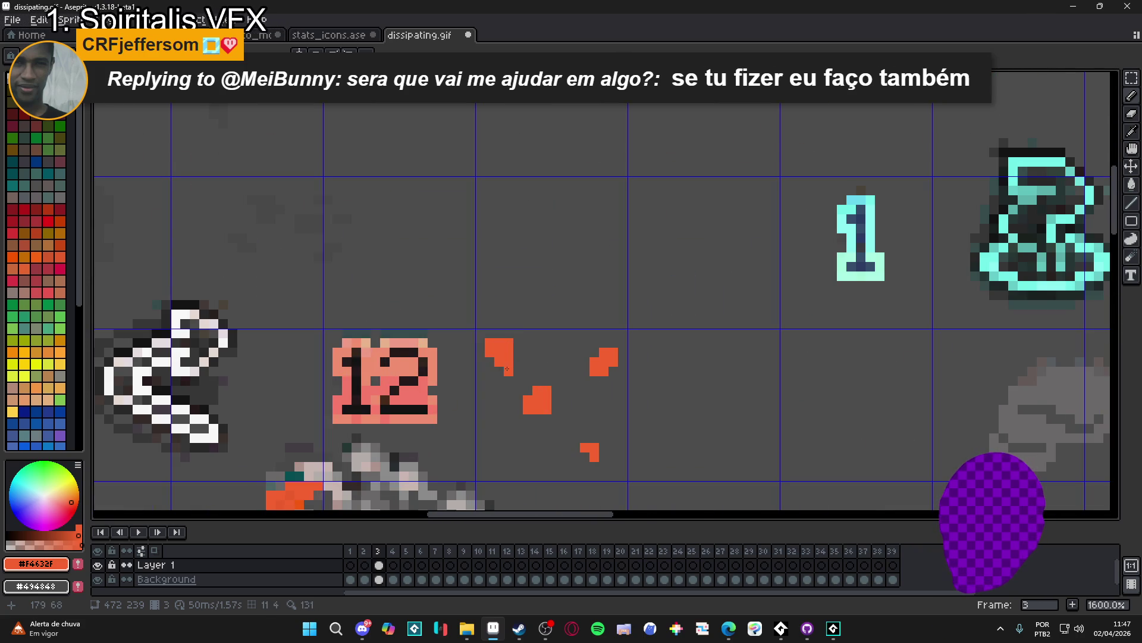
click(378, 551)
click(490, 409)
key(ctrl+z)
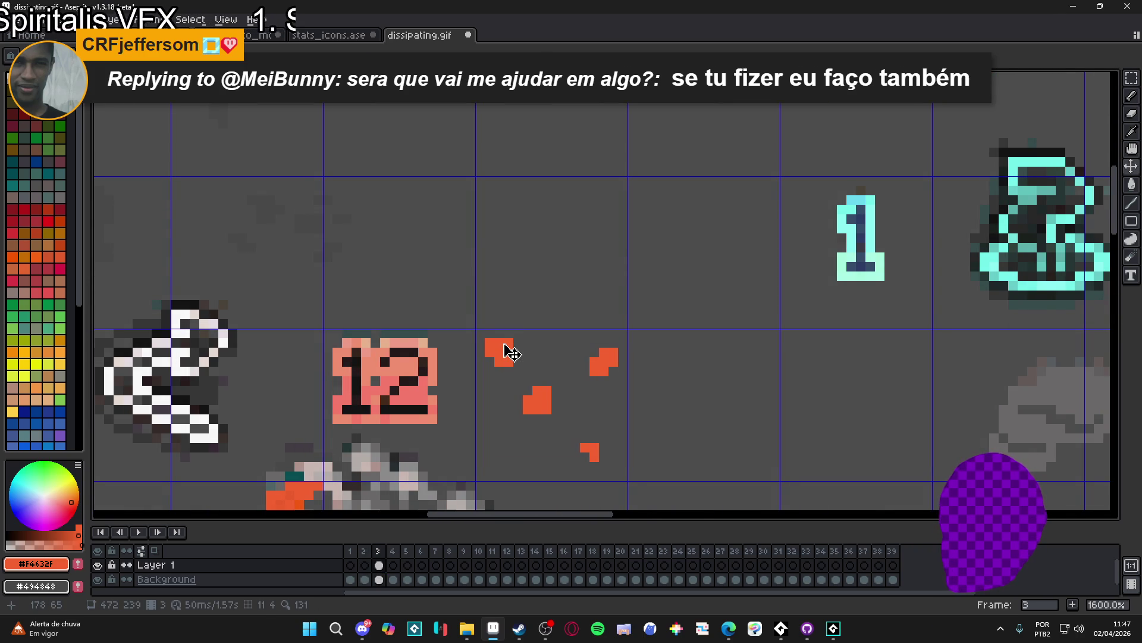
Marquee-select a single 5x5 orange particle block and start a new sprite from File > New
key(m)
drag(517, 372, 475, 328)
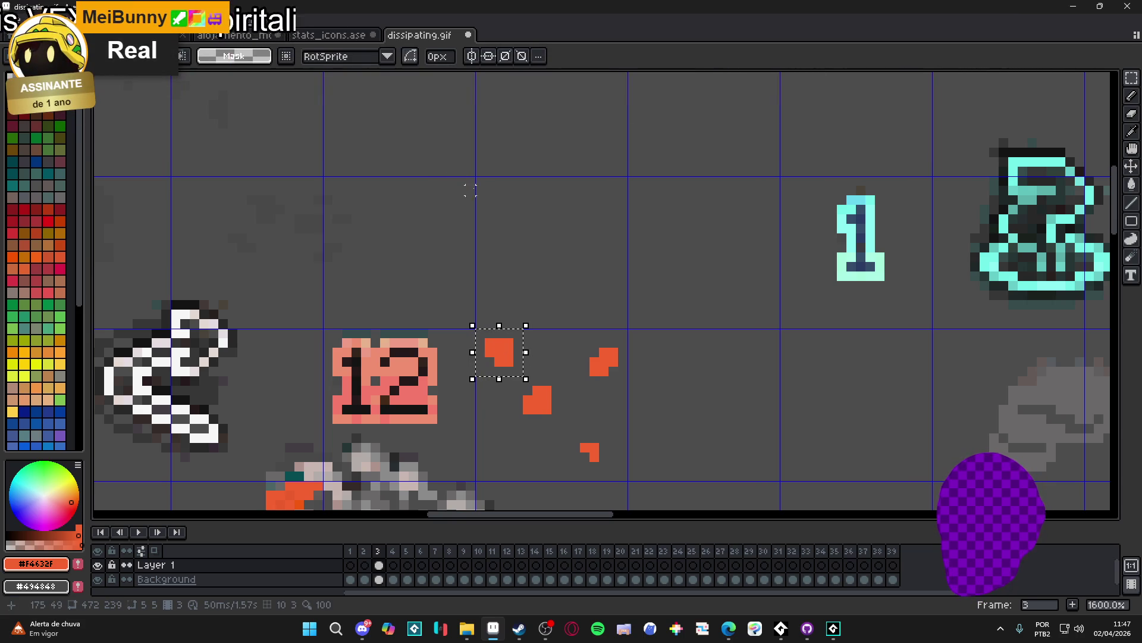
scroll(528, 247, right, 2)
click(463, 383)
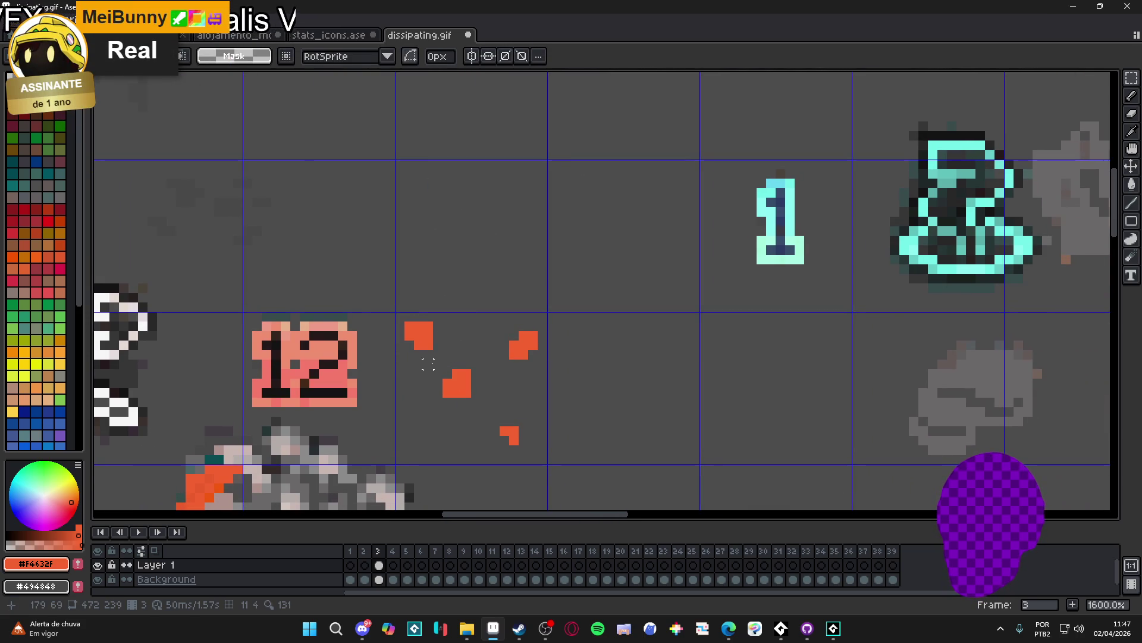
drag(441, 357, 441, 358)
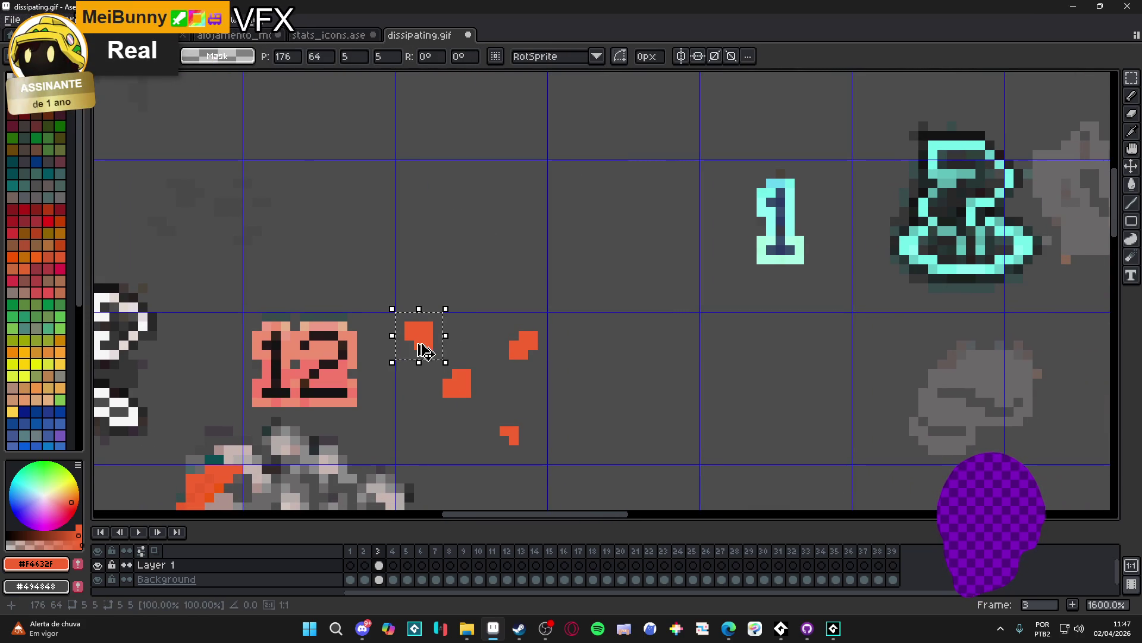
click(11, 19)
click(27, 33)
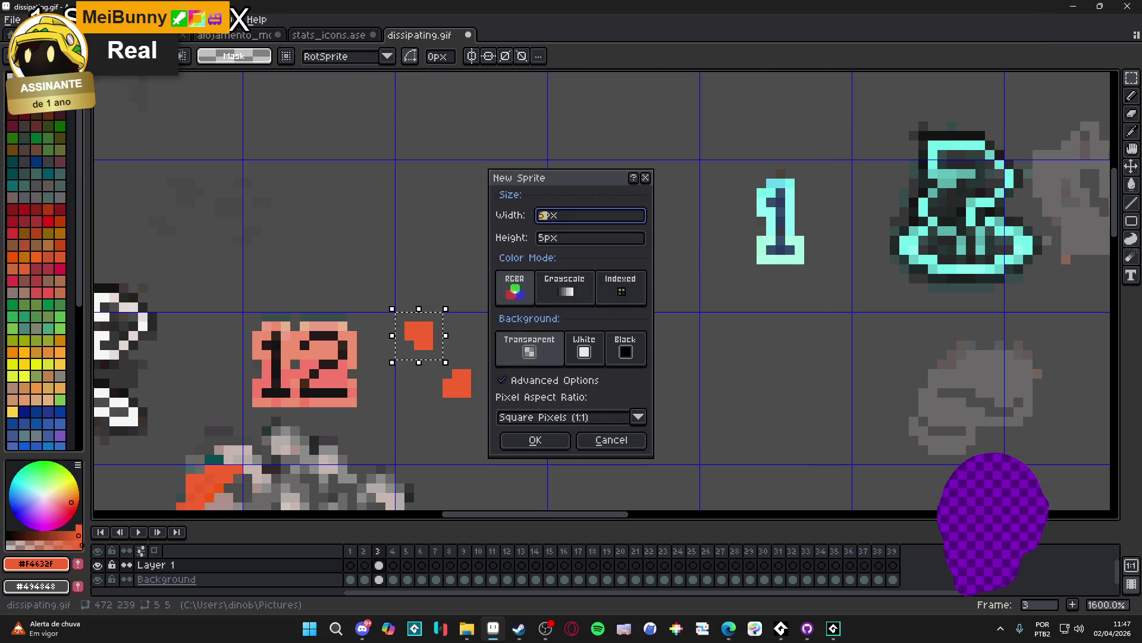
Create the 5x5 sprite, paste the first orange block, and dock dissipating.gif alongside it
click(531, 443)
key(ctrl+v)
drag(416, 35, 131, 291)
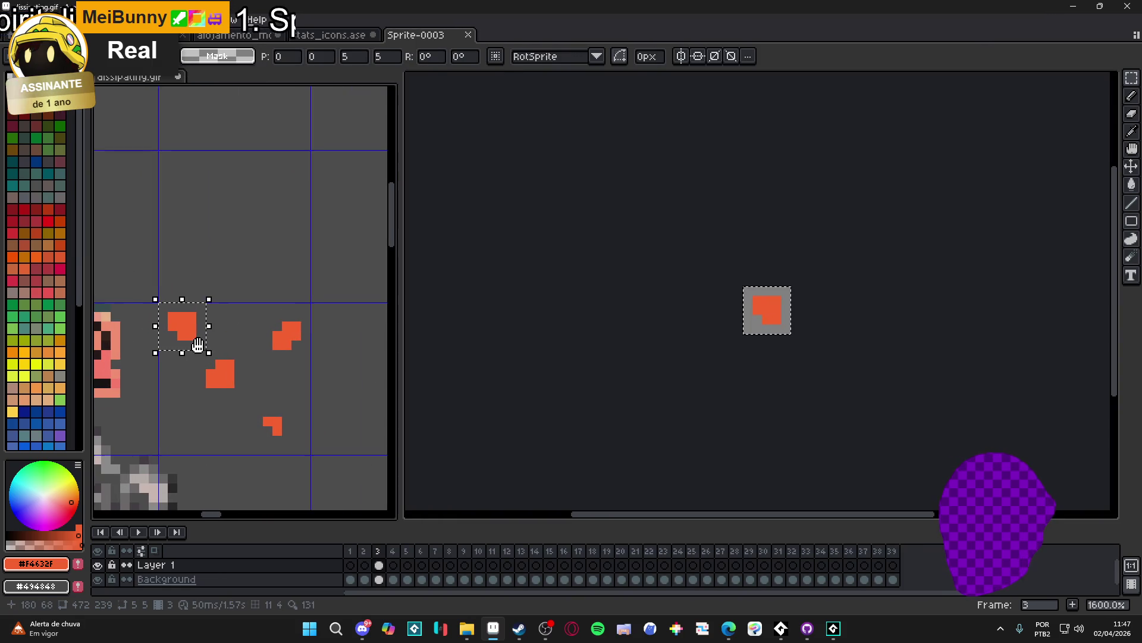
click(701, 329)
key(ctrl+d)
click(1073, 605)
Add frame 2 and paste the next 3x3 orange block into it from dissipating.gif
key(ctrl+a)
click(255, 371)
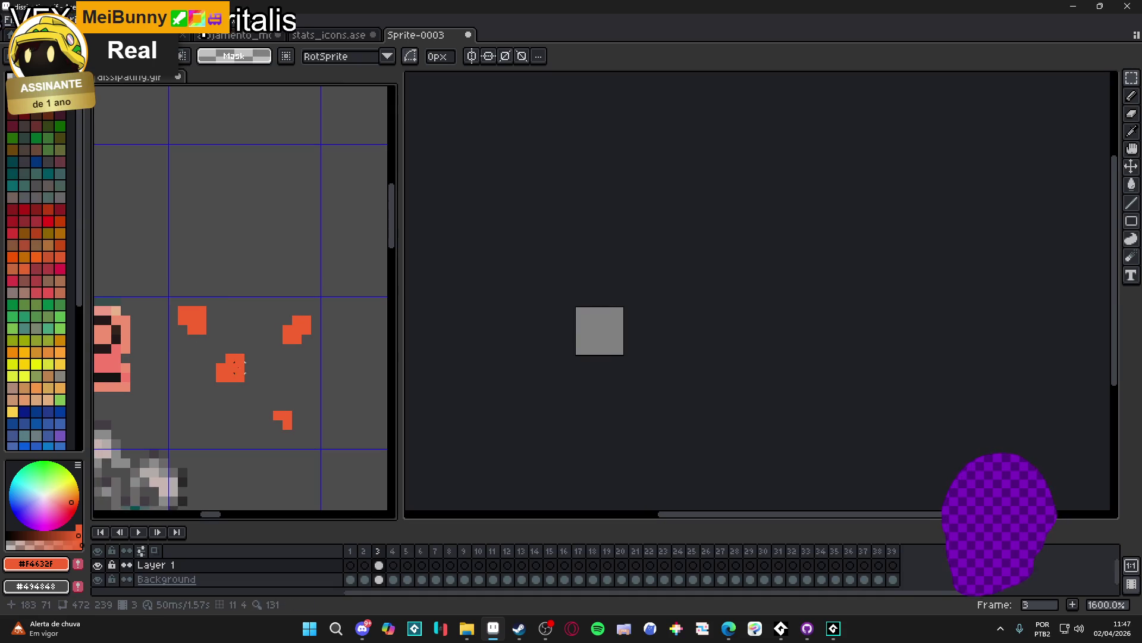
drag(214, 351, 246, 384)
click(545, 432)
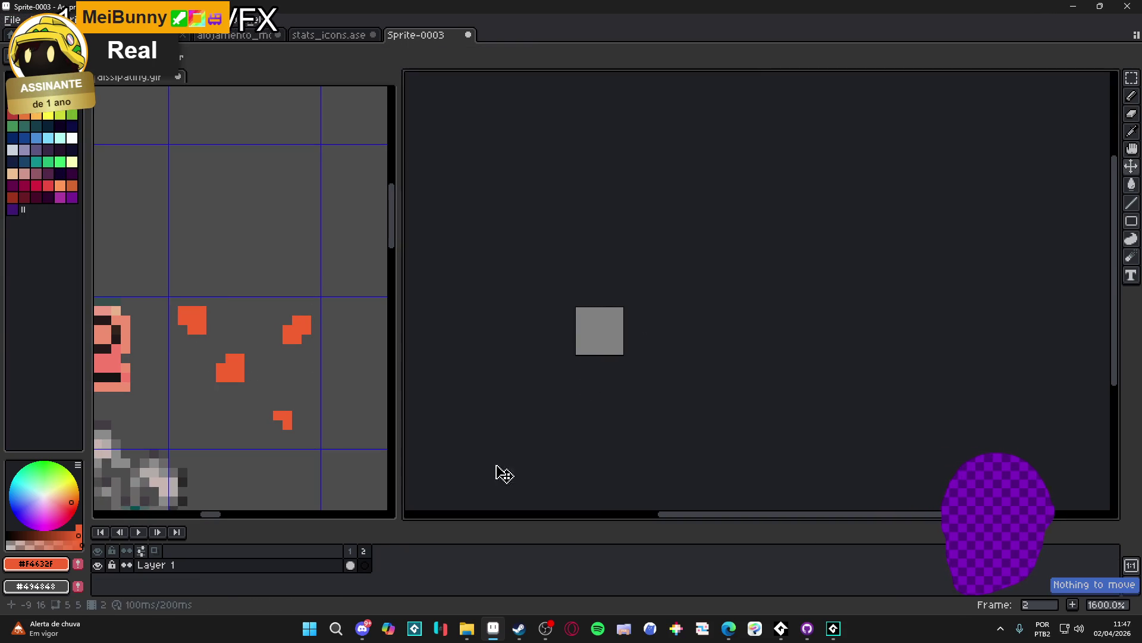
key(ctrl+v)
drag(632, 321, 608, 340)
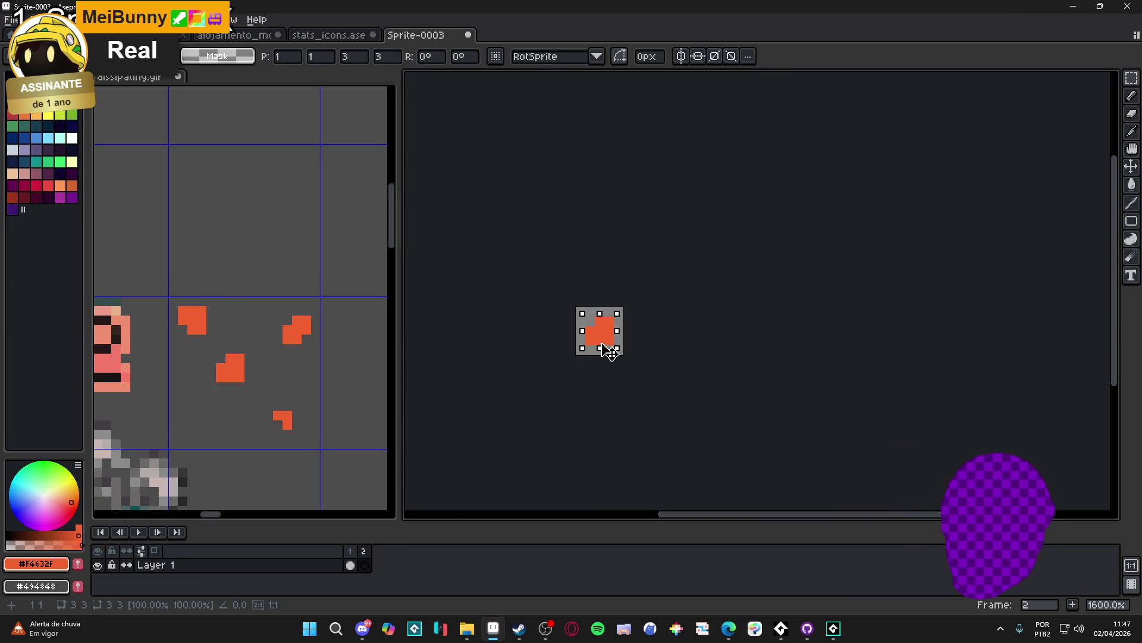
key(Return)
Add frame 3, clear it, and paste another orange particle block into the square
click(301, 336)
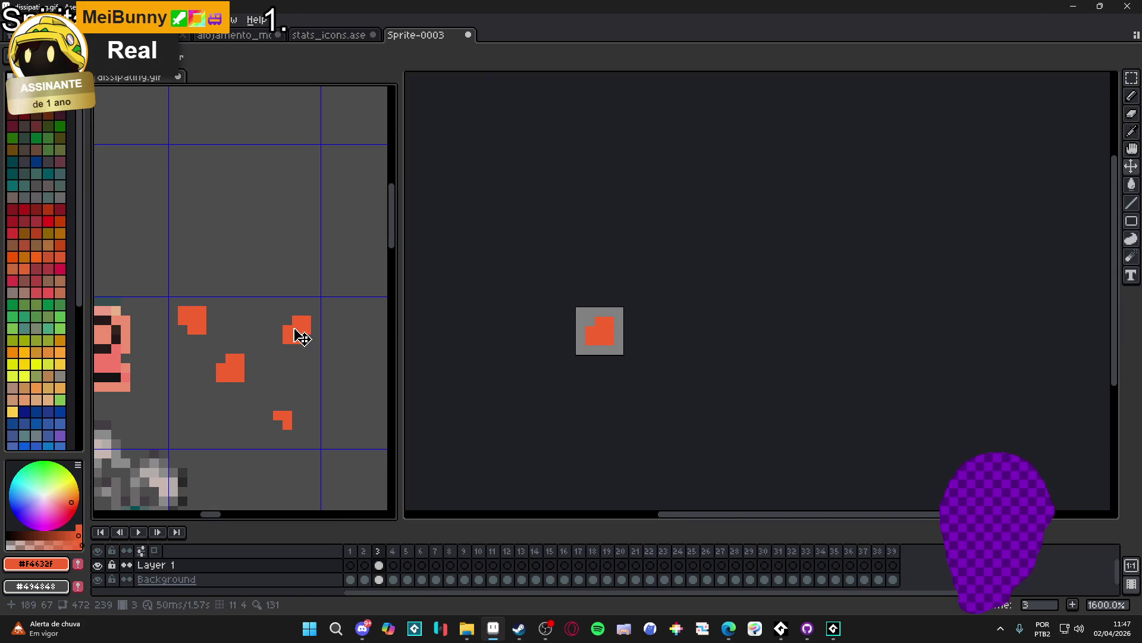
key(ctrl+v)
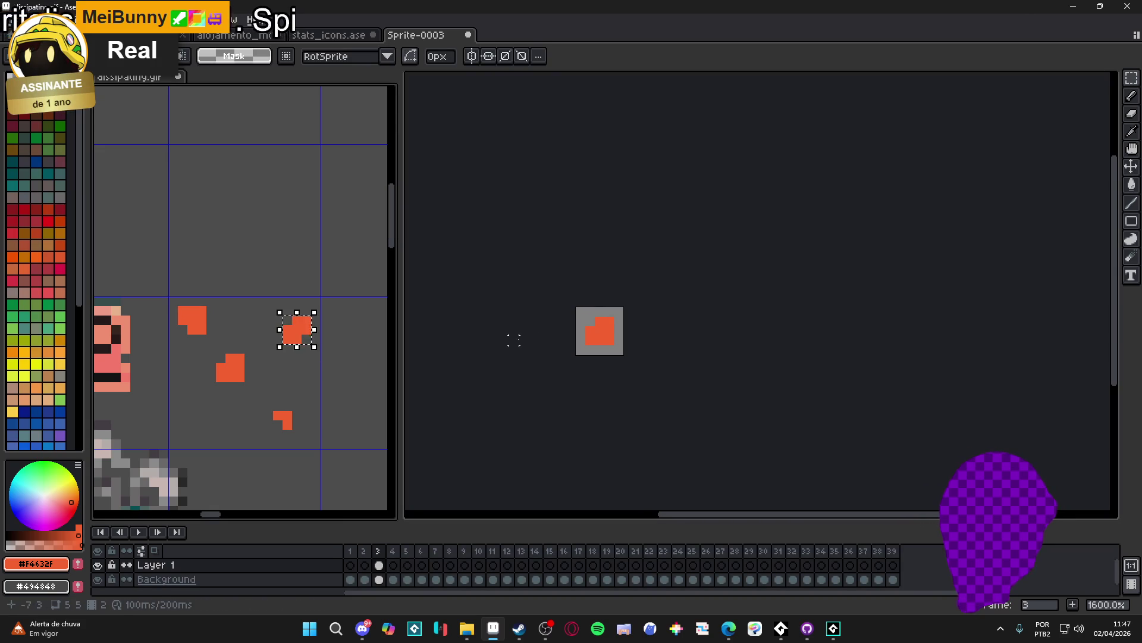
key(Return)
click(583, 375)
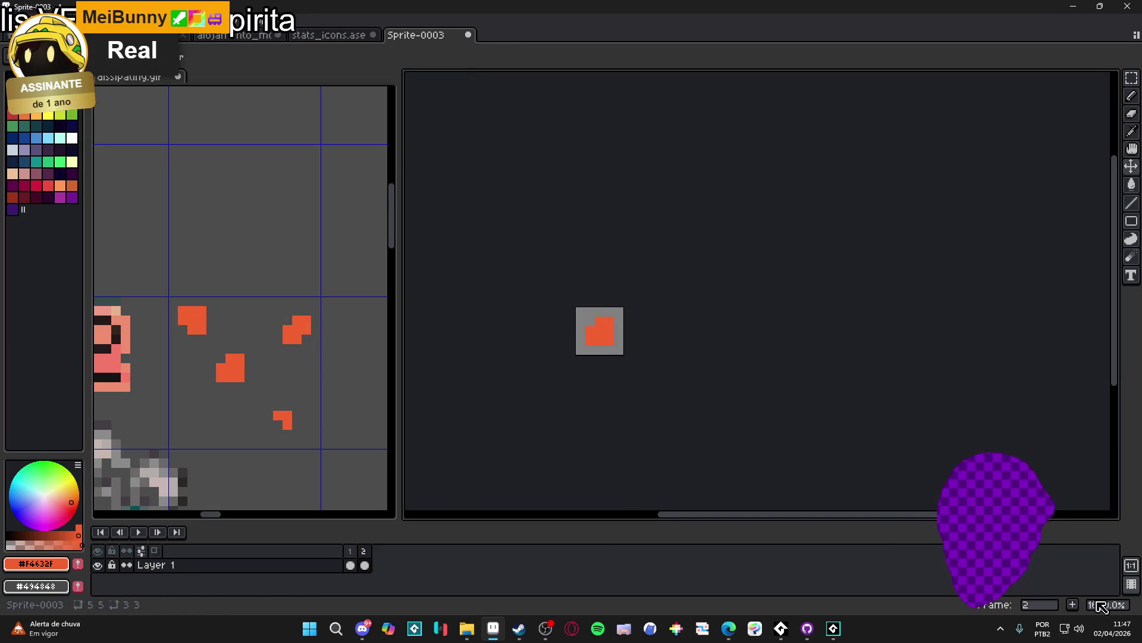
click(1077, 605)
key(Delete)
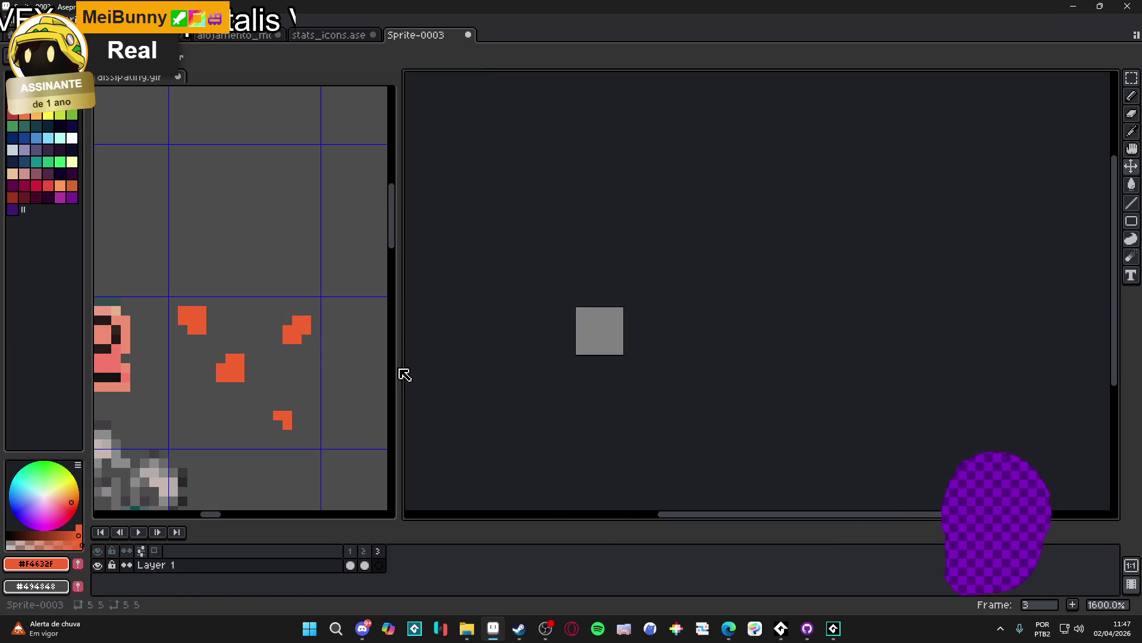
key(ctrl+v)
scroll(642, 304, up, 1)
drag(642, 303, 608, 344)
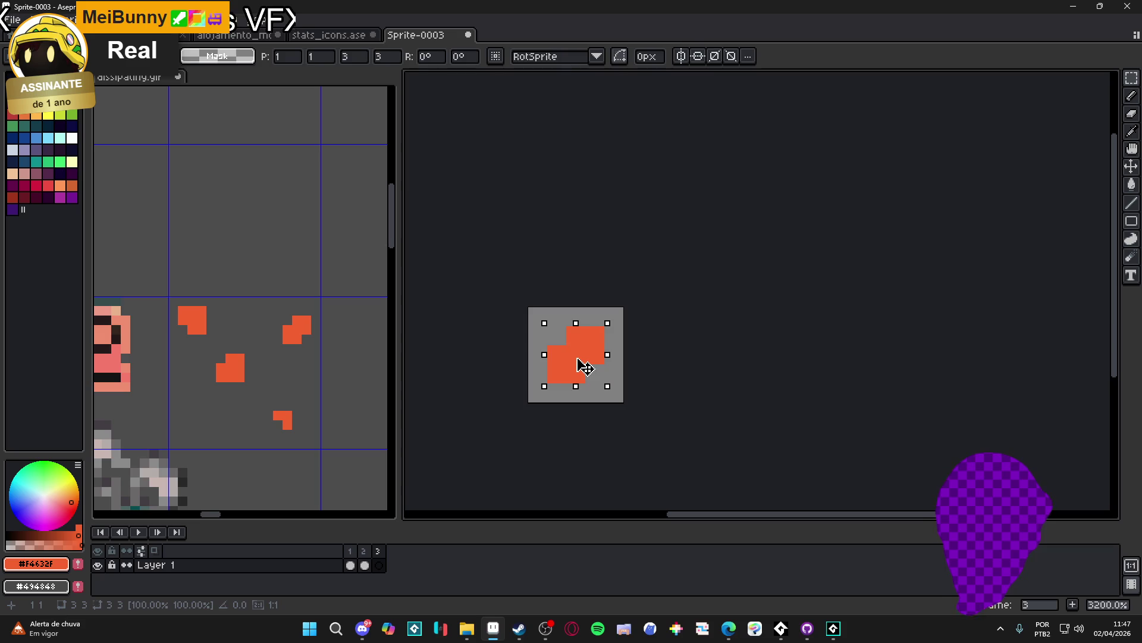
key(Return)
Copy the small orange L-shaped particle into a new frame 4, centred in the square
scroll(298, 426, up, 1)
click(286, 428)
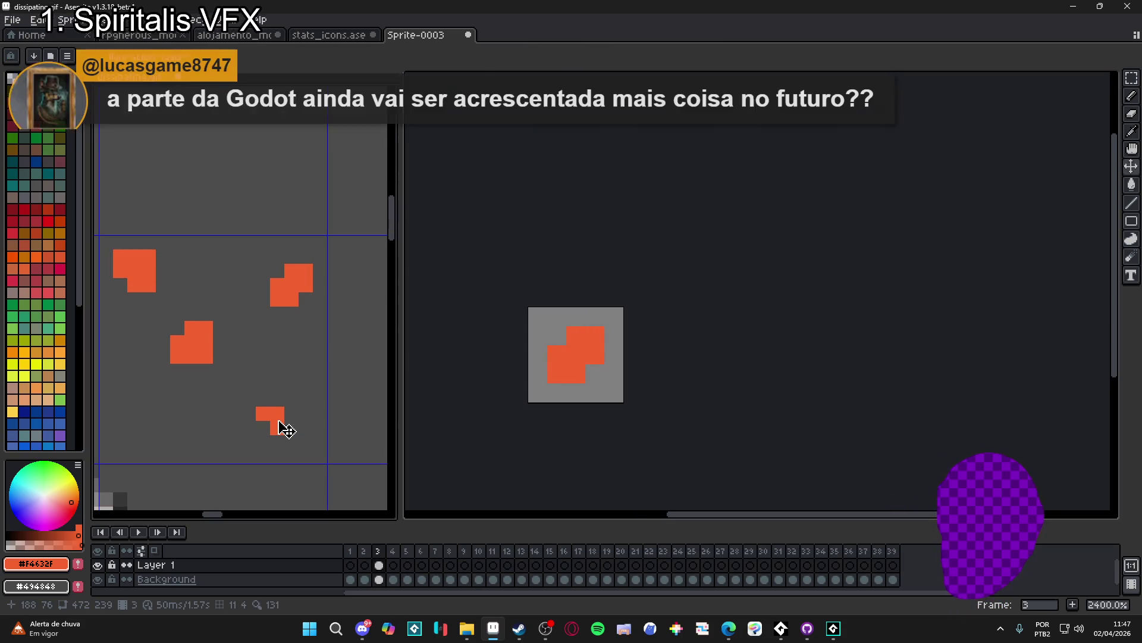
key(m)
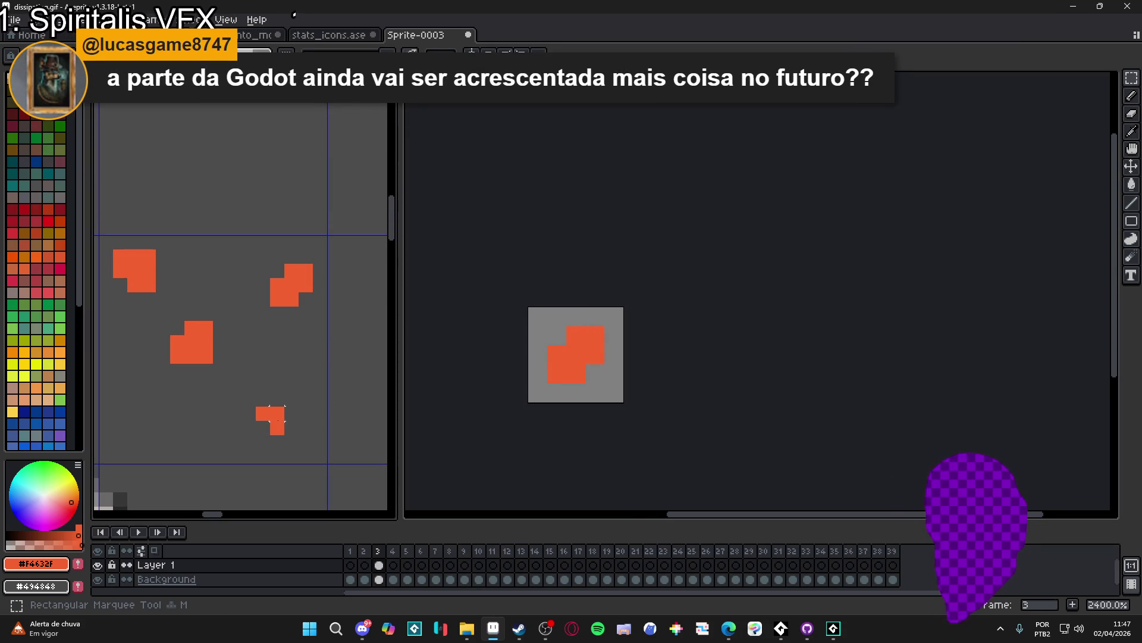
scroll(277, 414, up, 1)
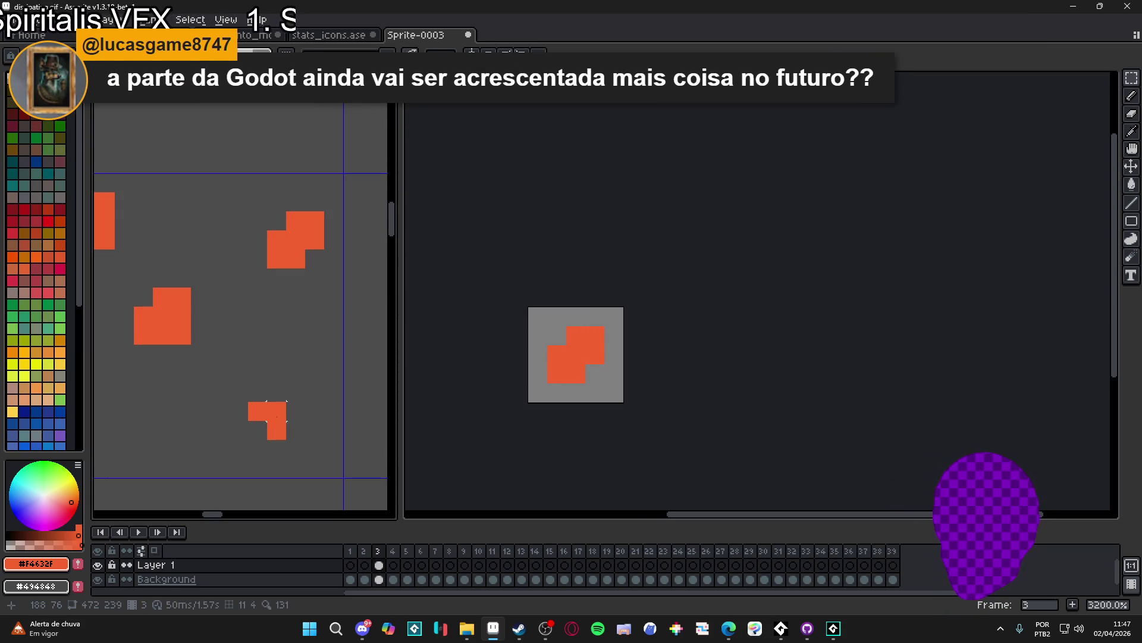
drag(245, 399, 289, 443)
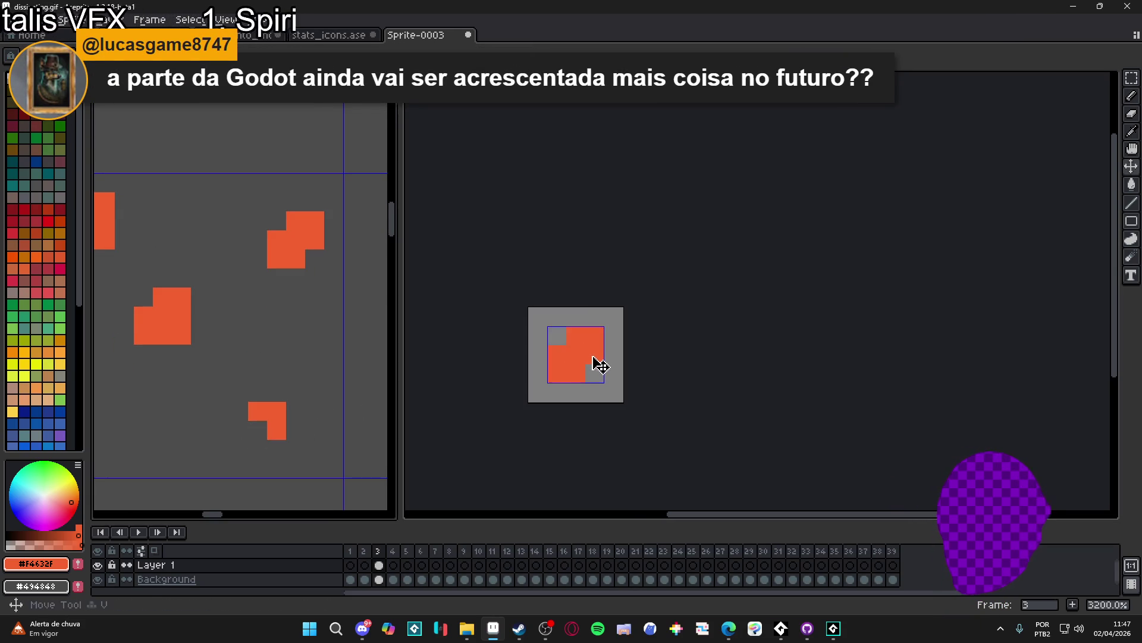
key(alt+n)
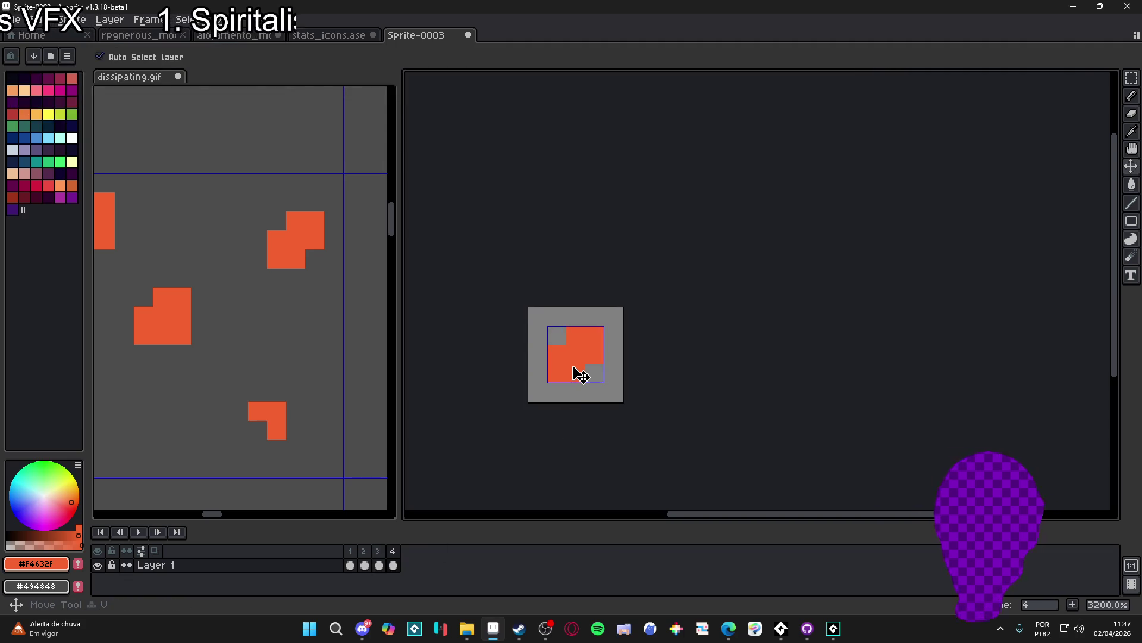
key(Delete)
key(ctrl+v)
drag(619, 315, 567, 378)
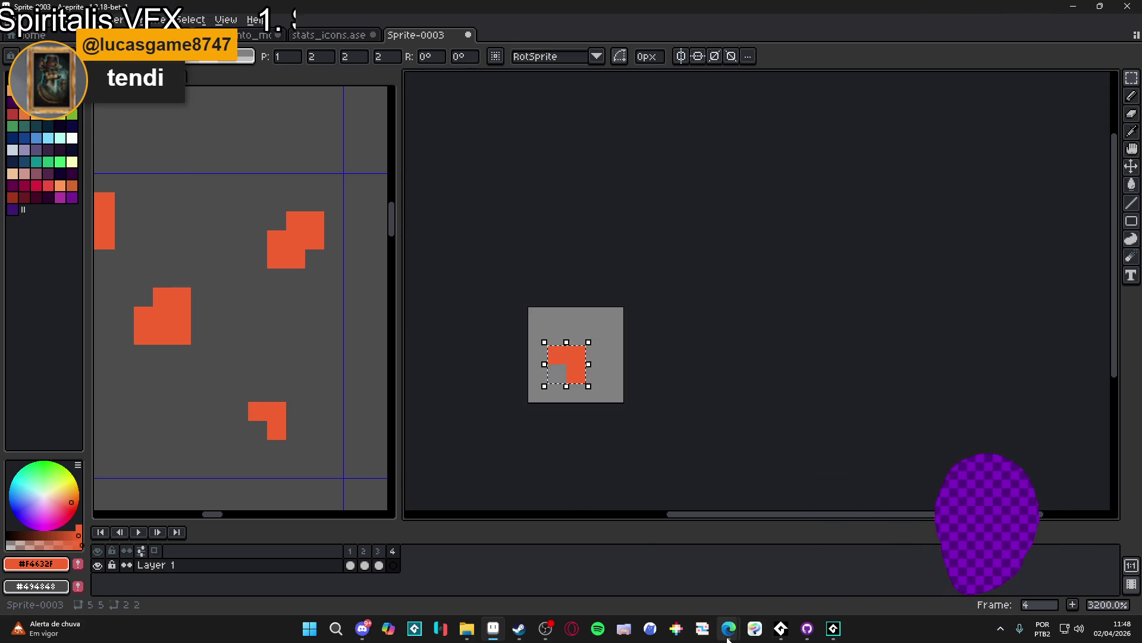
Search 'superrle ogdoto' in a new Edge tab and open the game's itch.io result
mouse_move(729, 639)
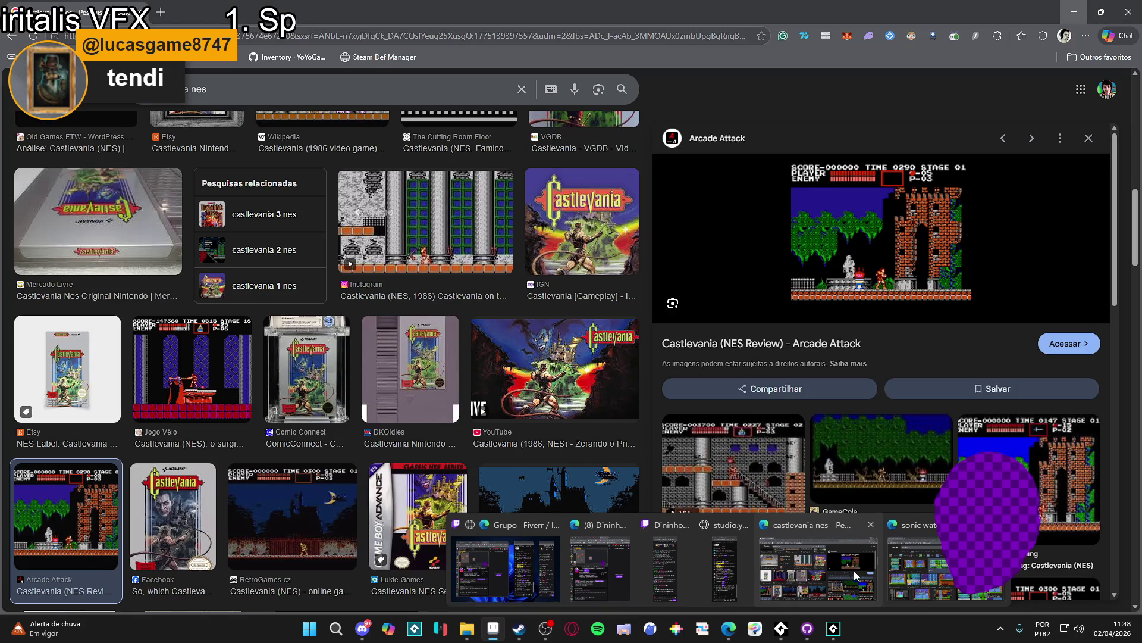
click(855, 570)
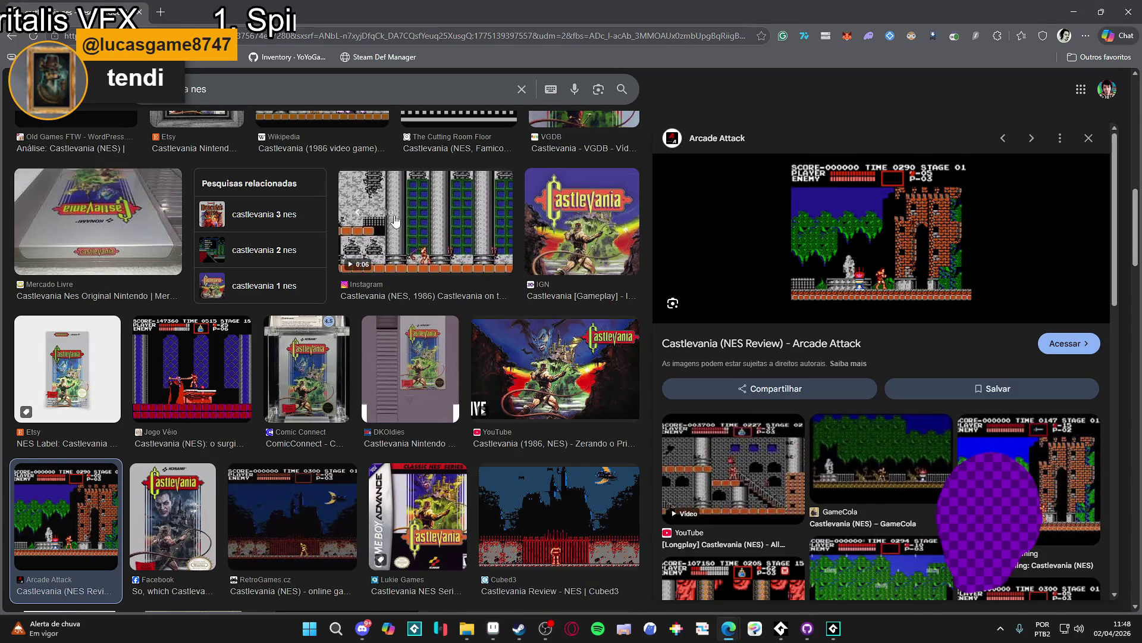
click(161, 13)
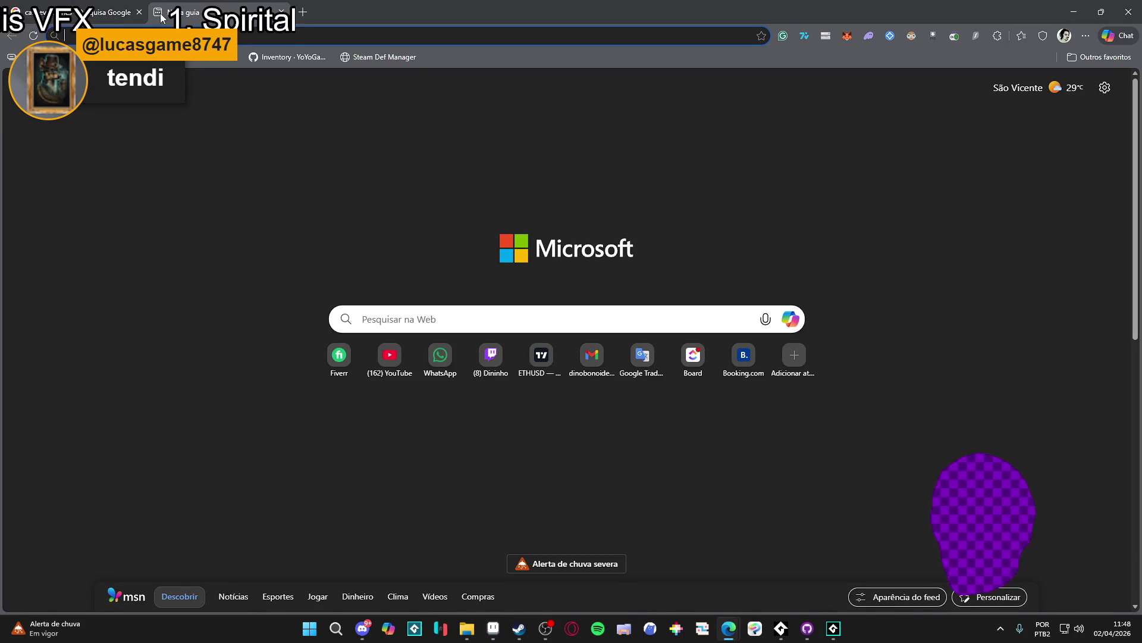
text(super)
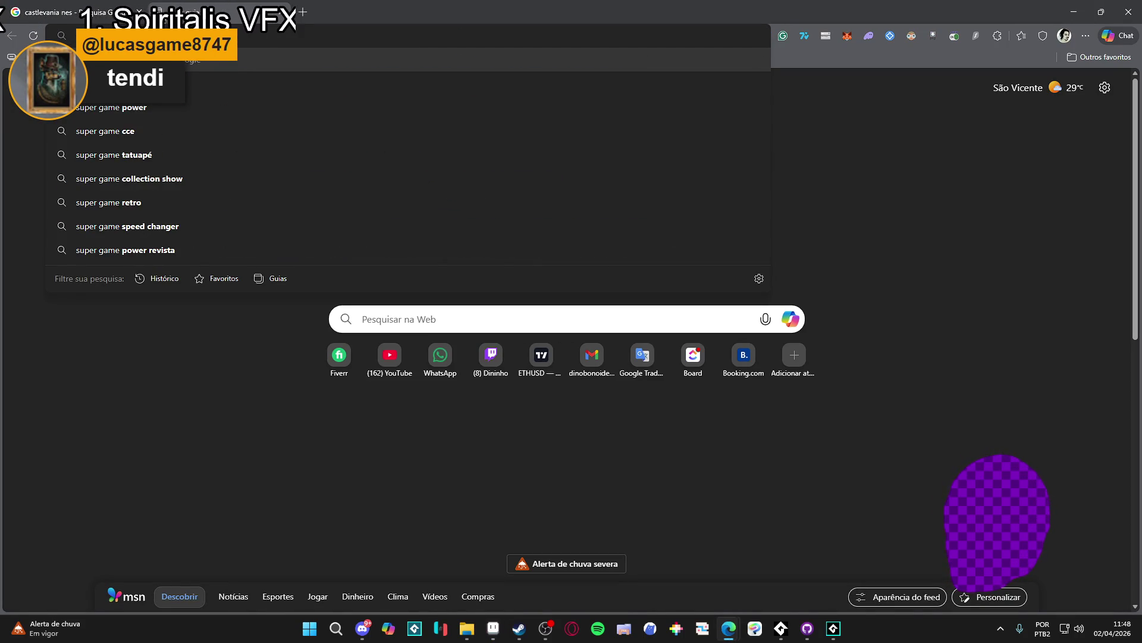
text(r)
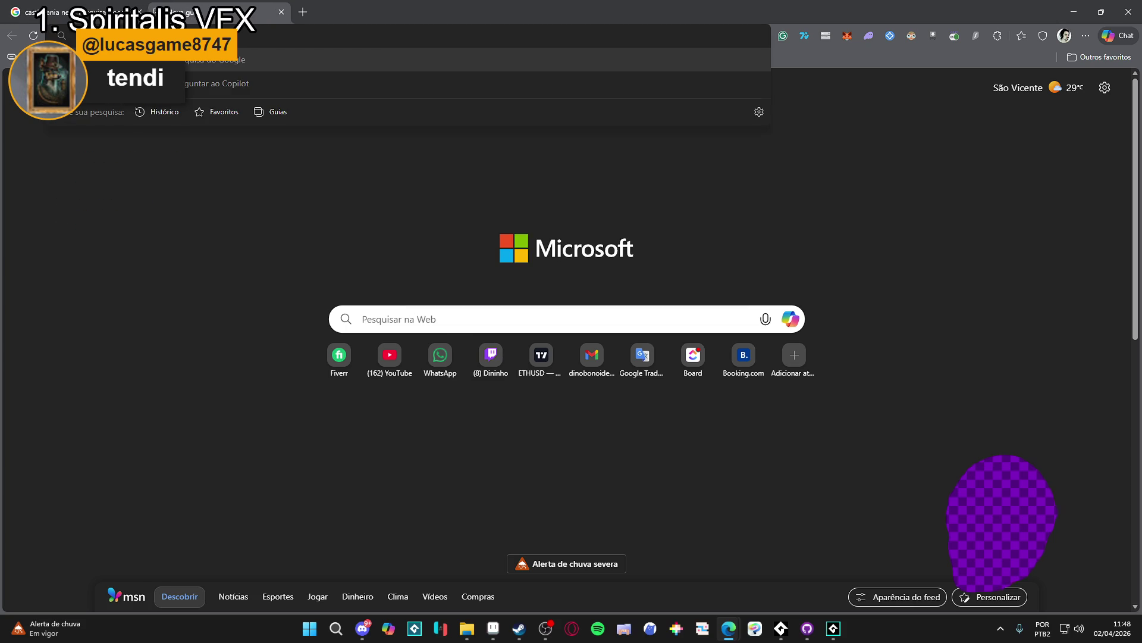
text(learning)
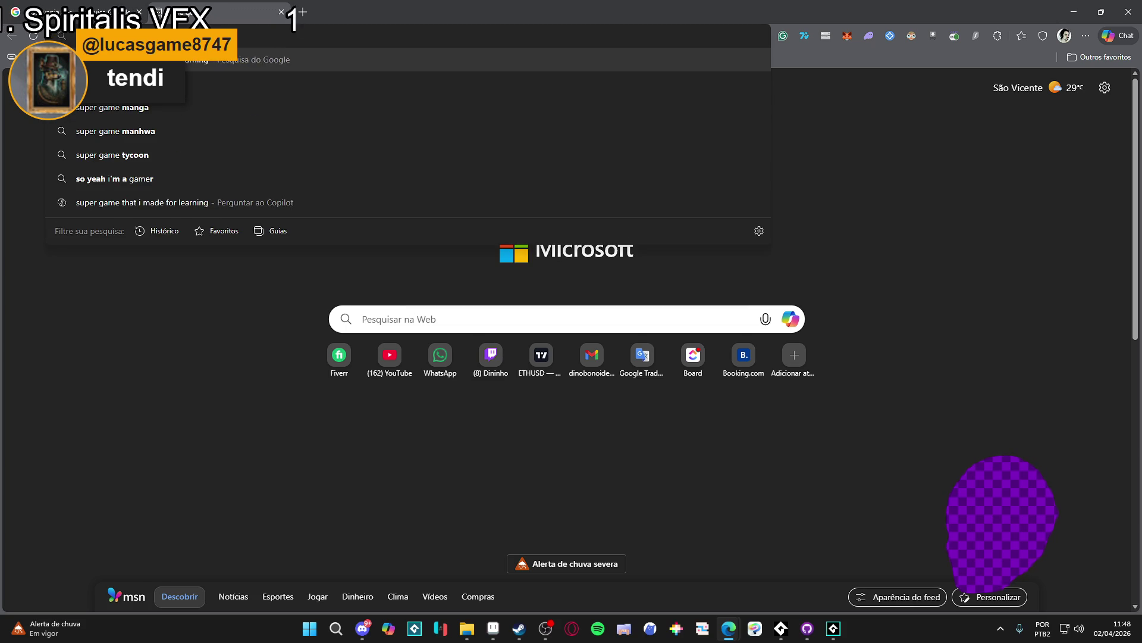
text( ogdot)
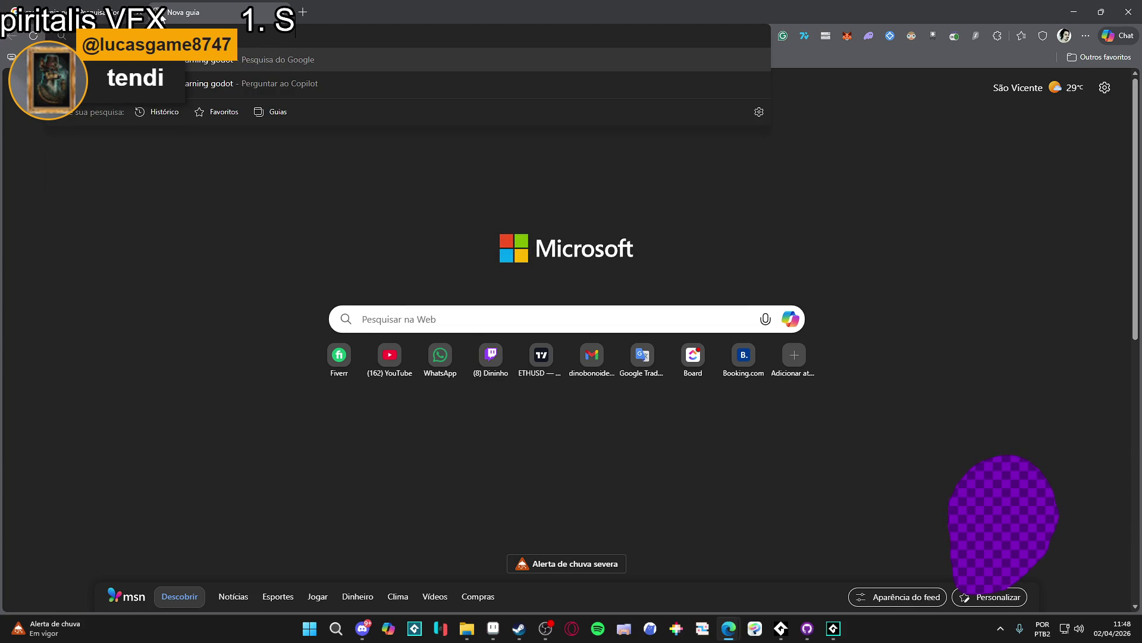
text(o)
key(Return)
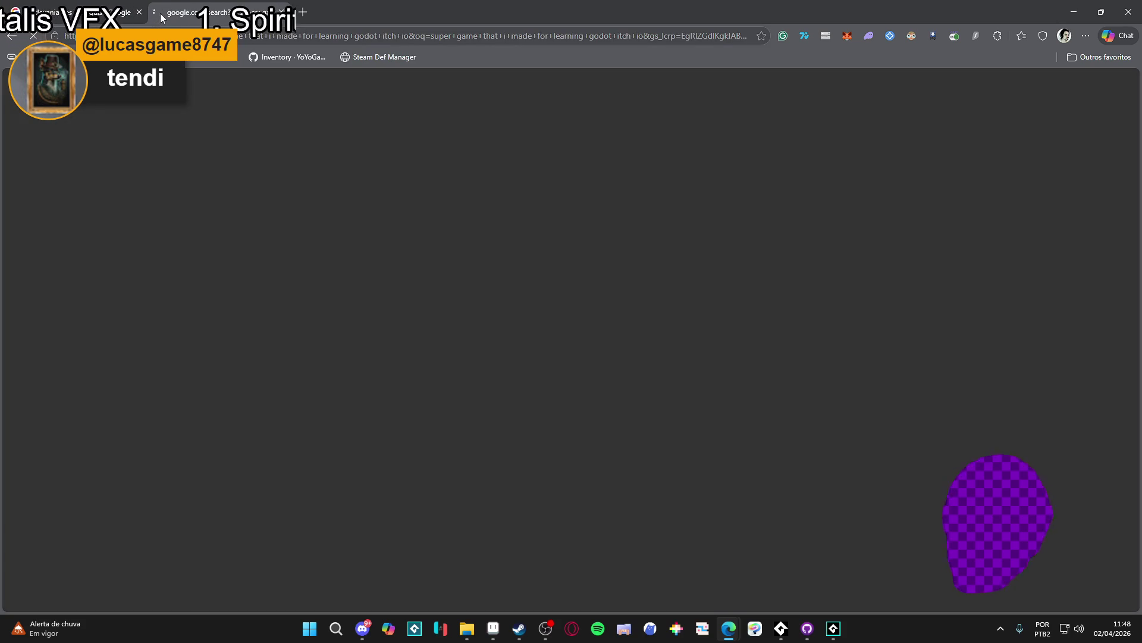
click(296, 201)
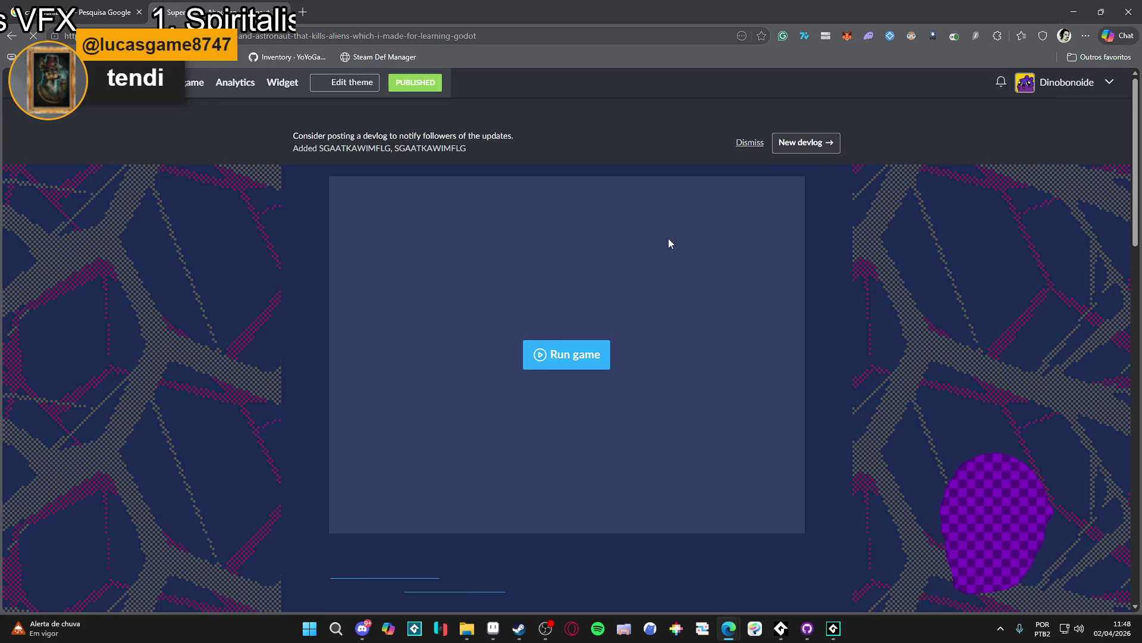
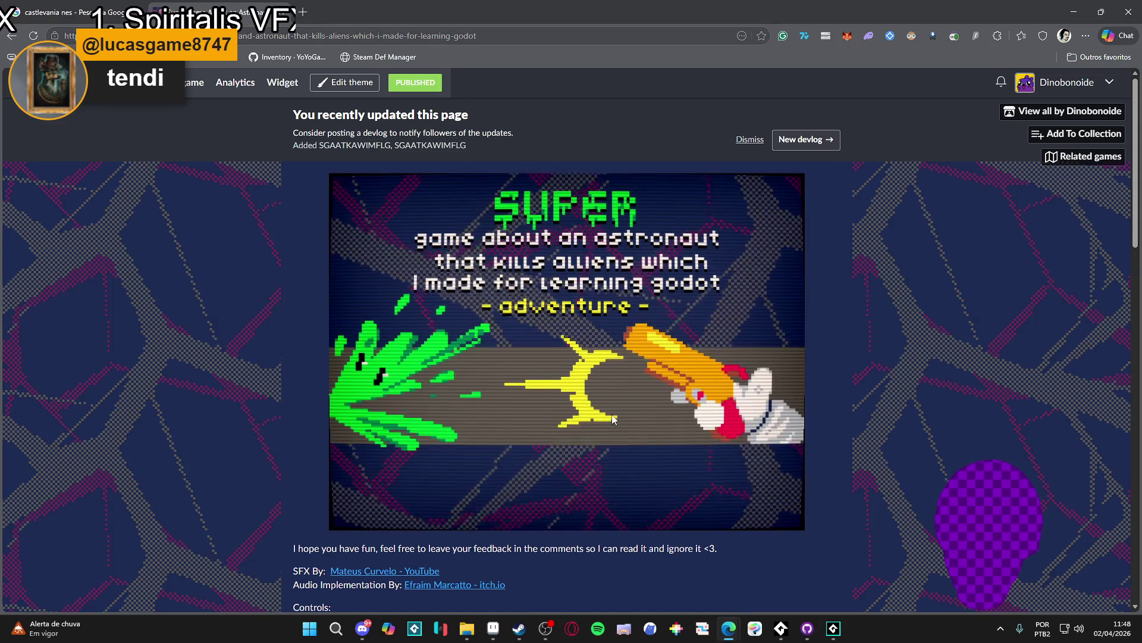
Start the embedded astronaut game by clicking its 'press any key' title screen
click(629, 371)
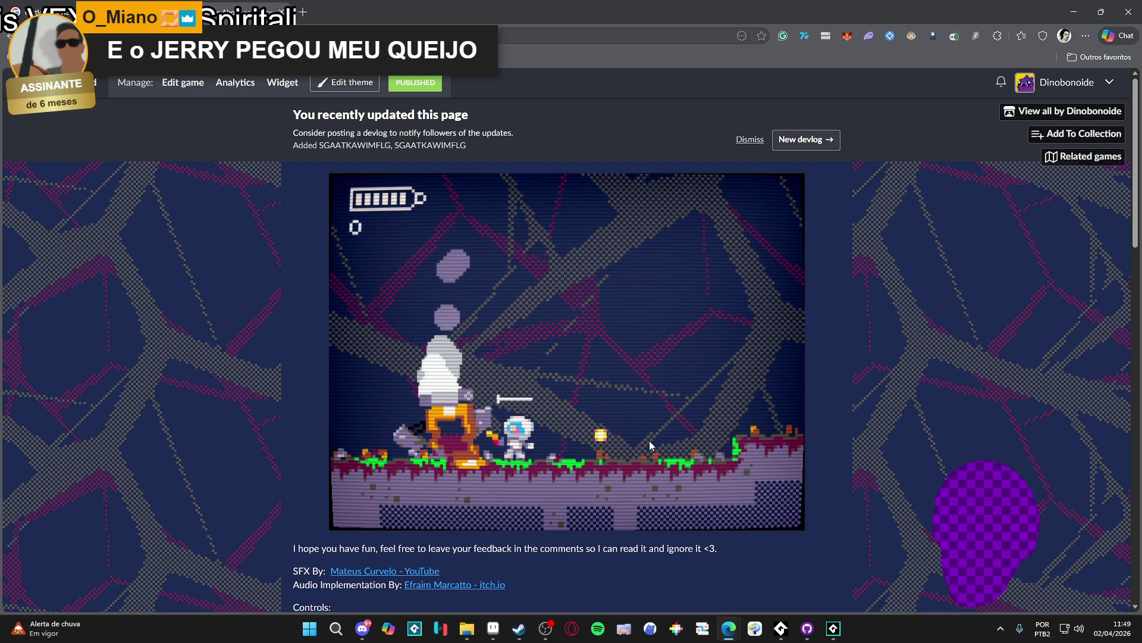
Run the astronaut right over the ledge and through the dark corridor into a new room
key(Right)
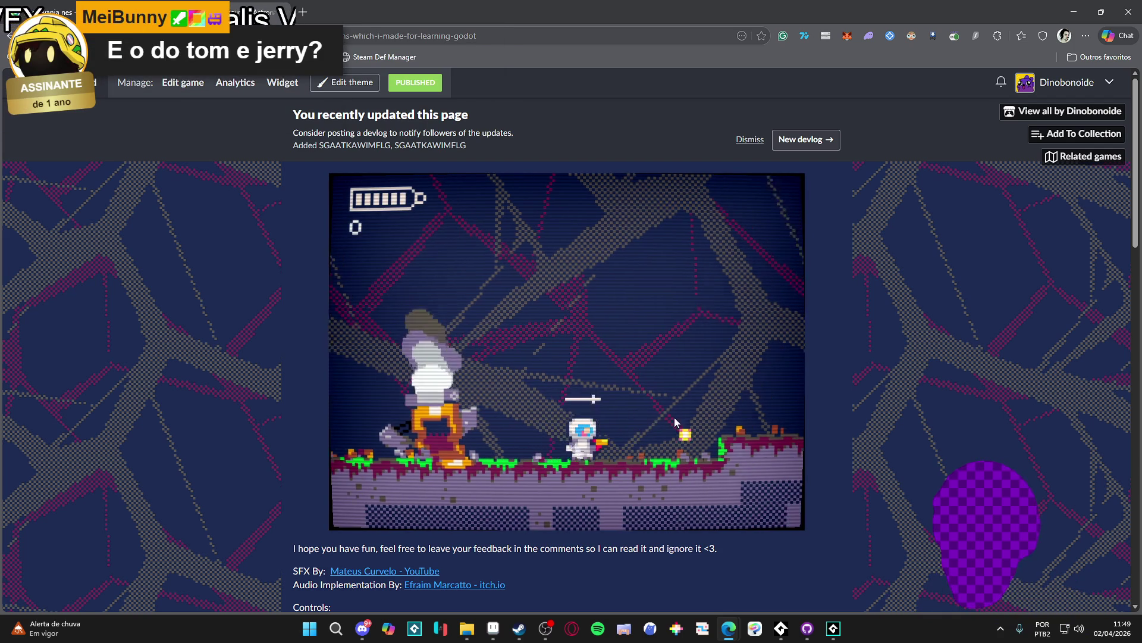
key(space)
key(Right)
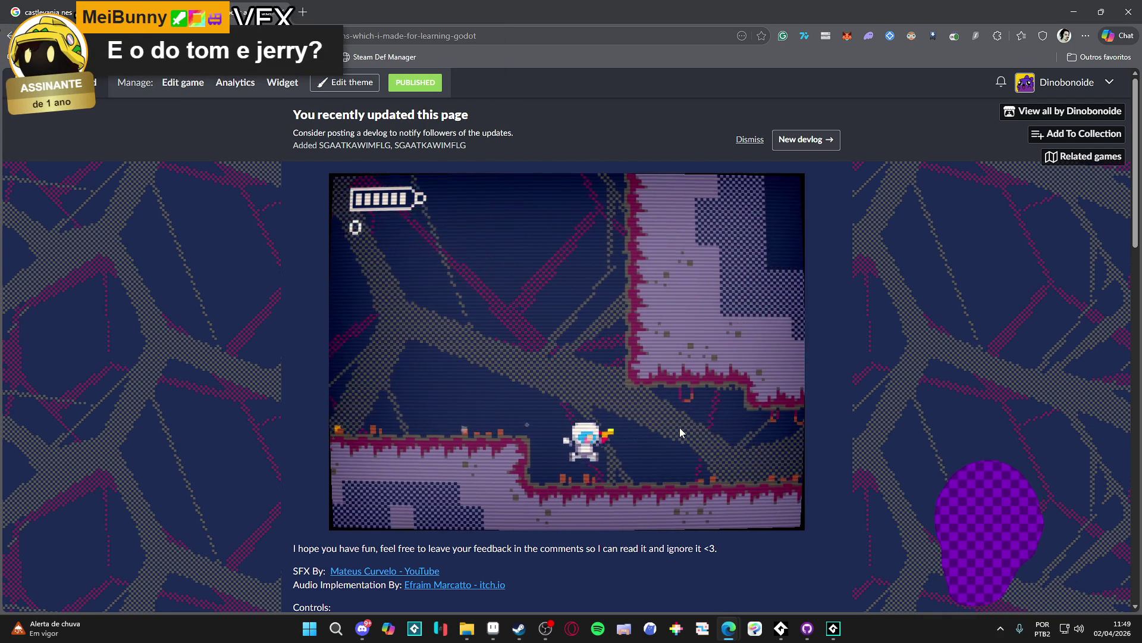
key(Right)
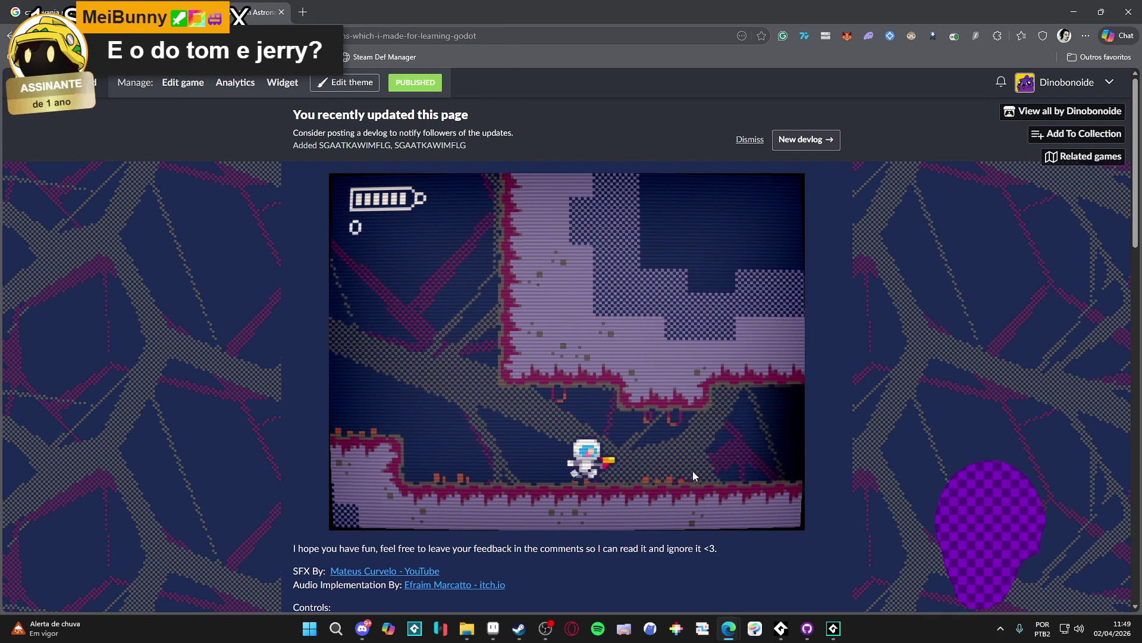
key(Right)
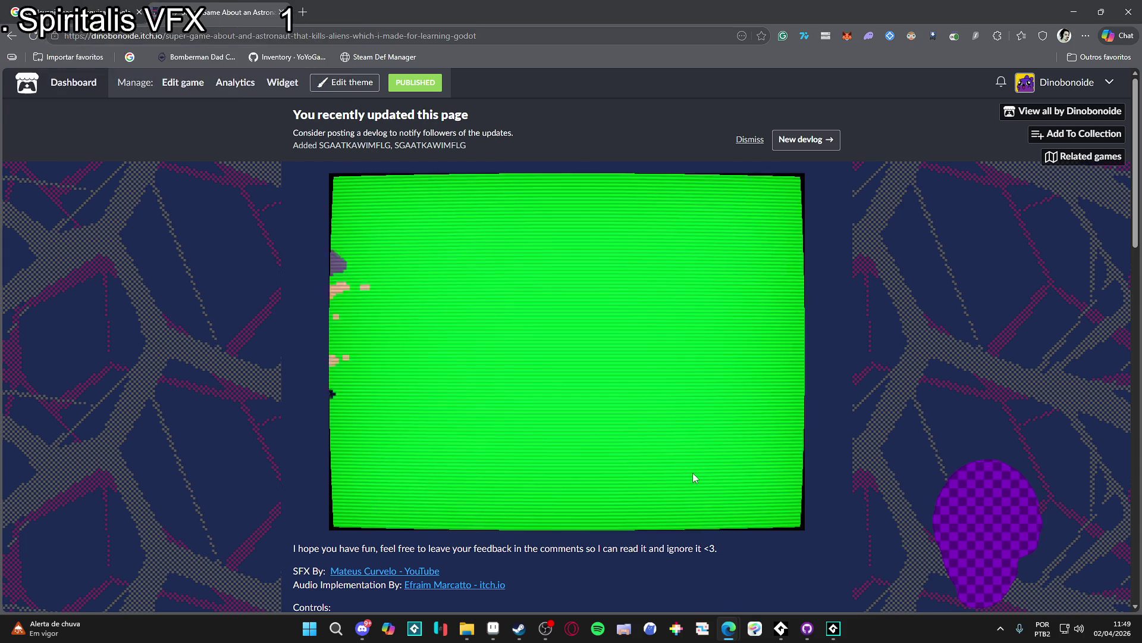
key(Right)
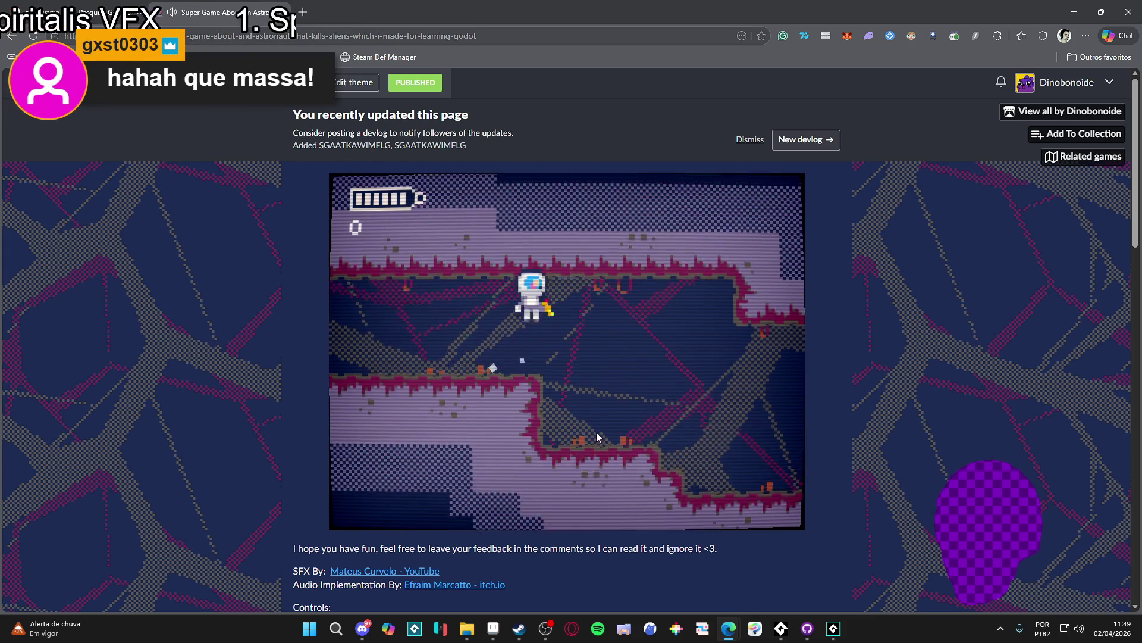
Shoot the green aliens on both sides, raising the score from 50 to 150
key(Right)
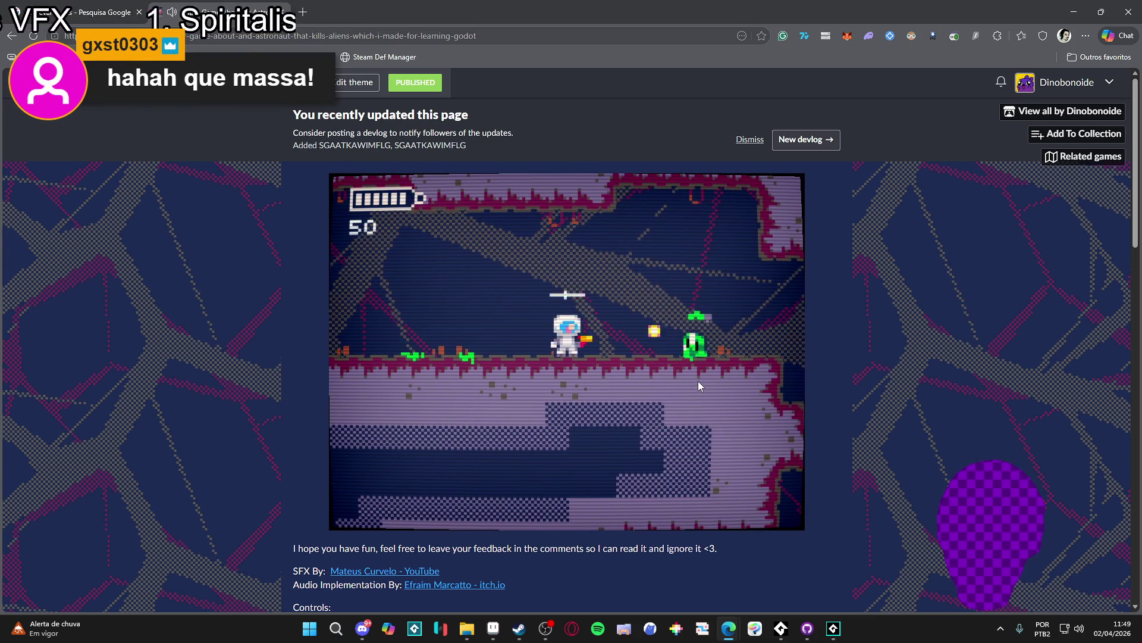
key(space)
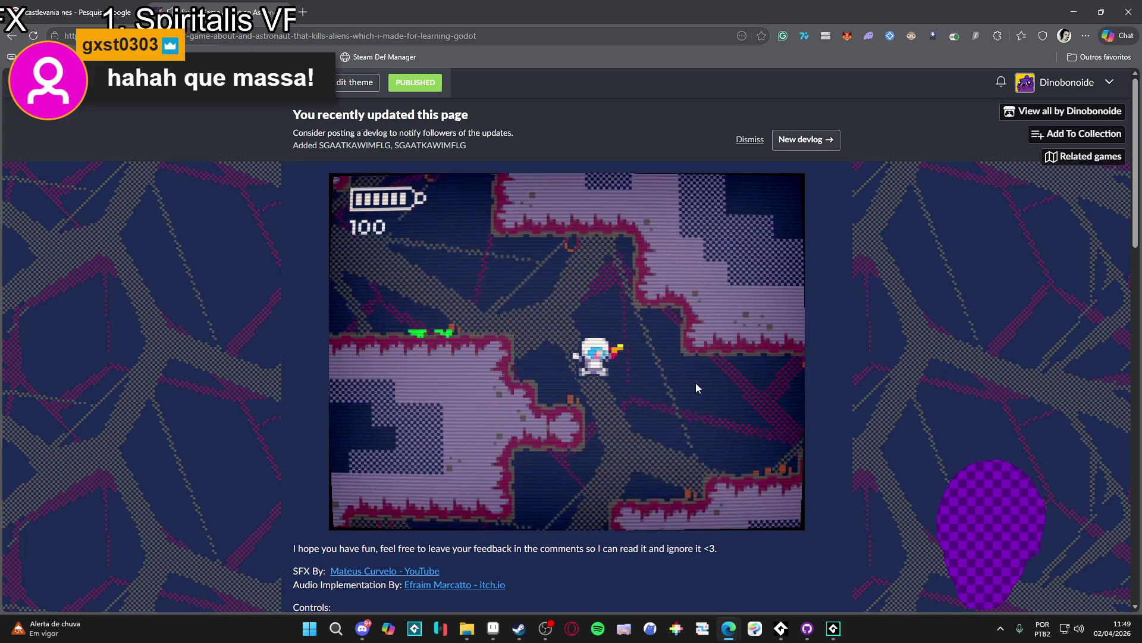
key(Left)
key(Right)
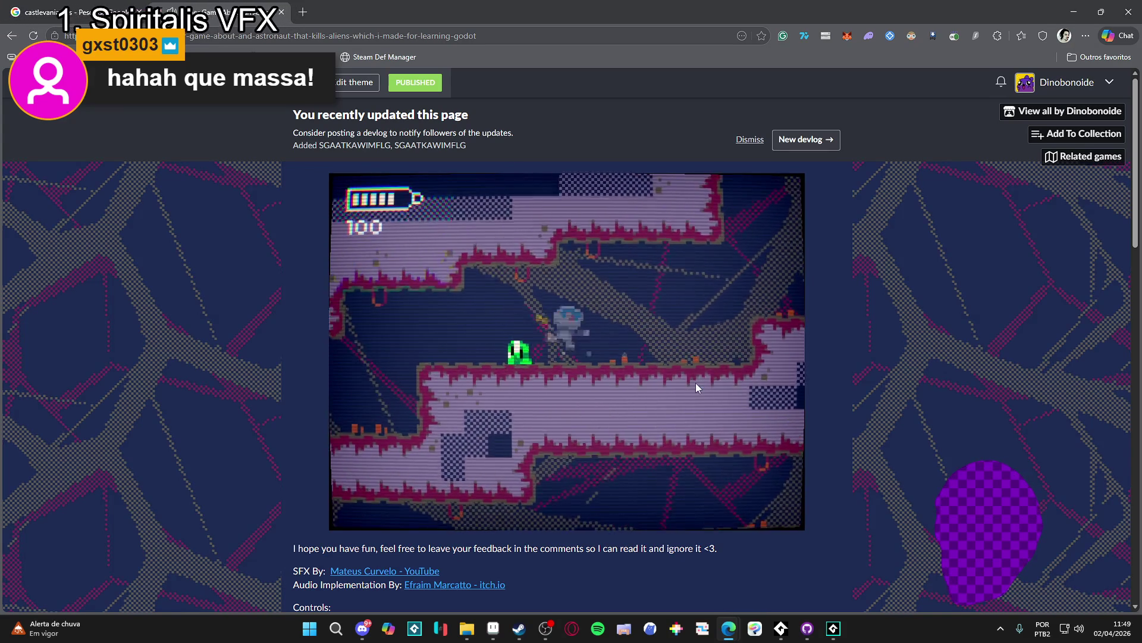
key(Left)
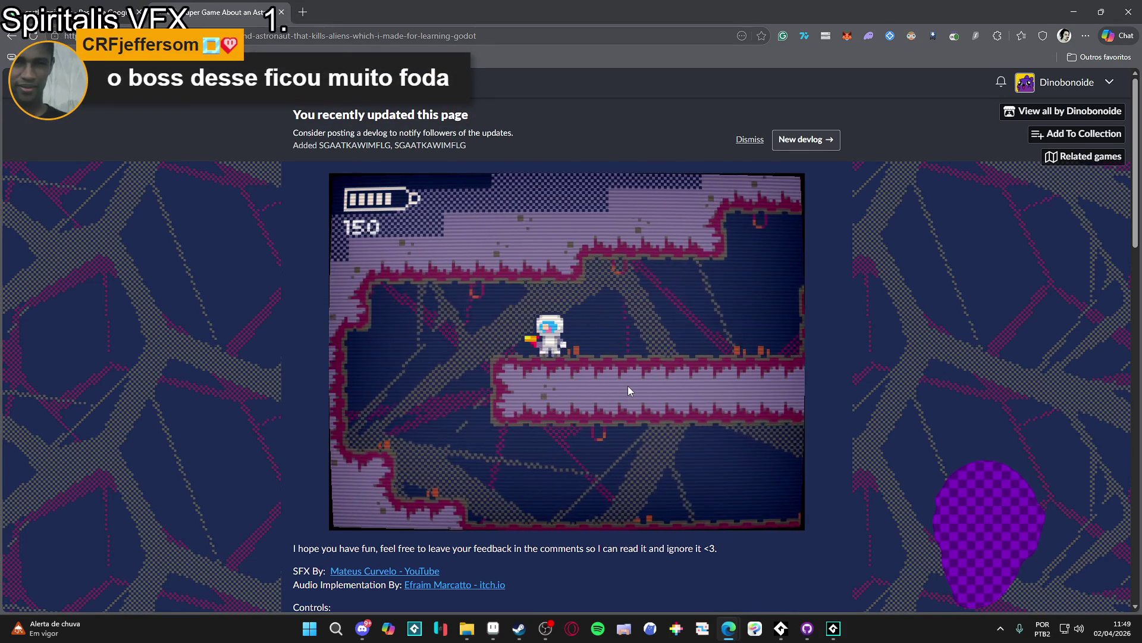
Advance right through the lower floors, shooting aliens until the score reaches 300
key(Right)
key(Right)
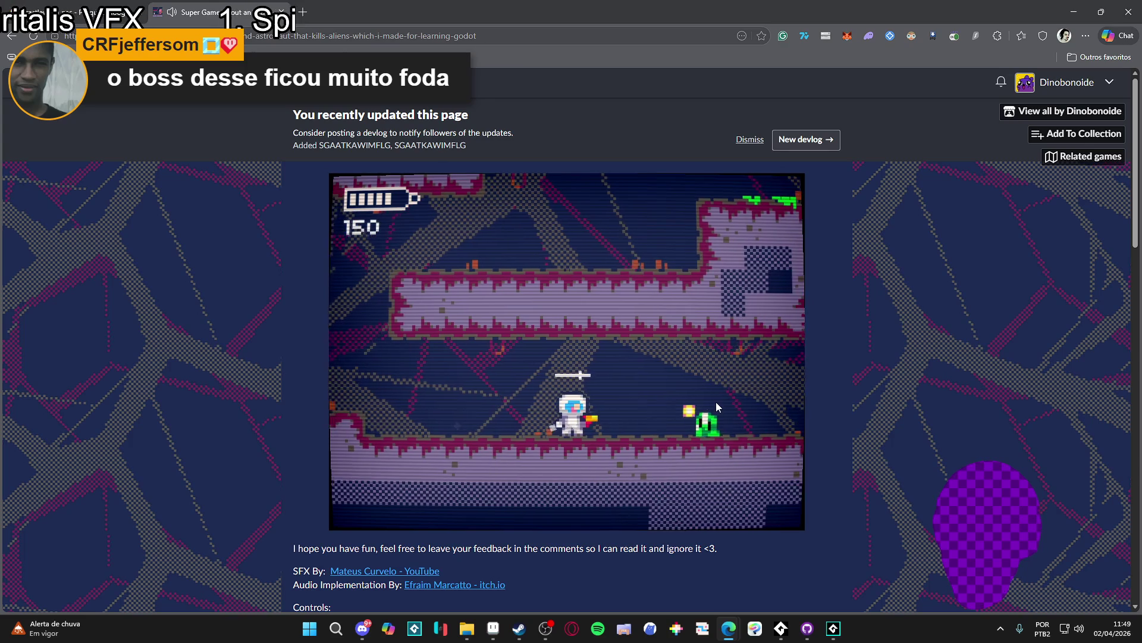
key(Right)
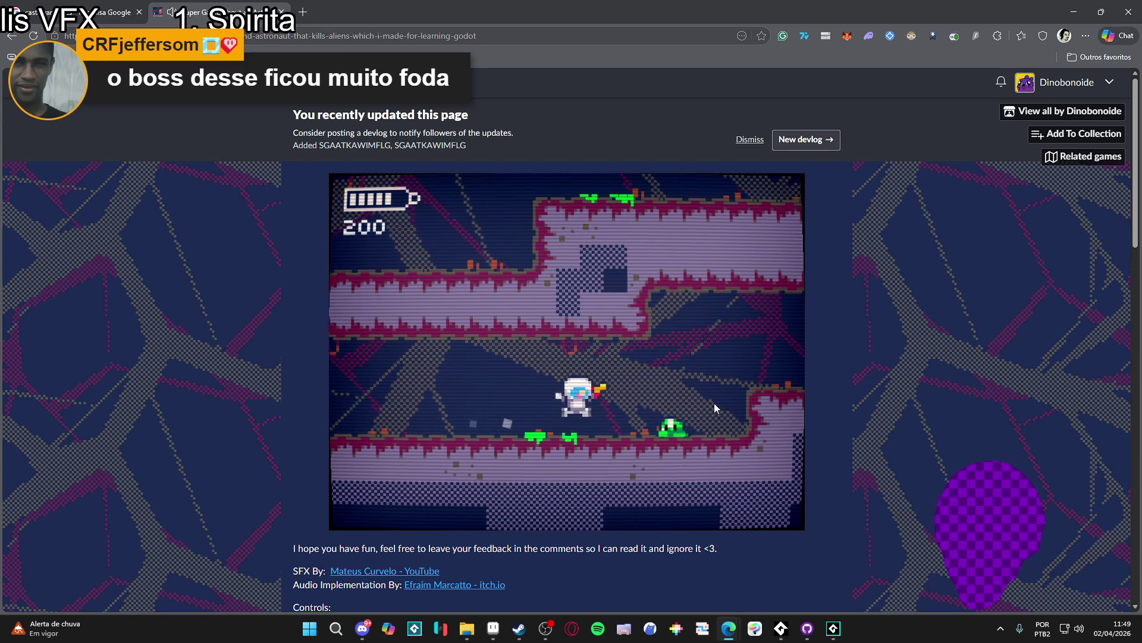
key(Right)
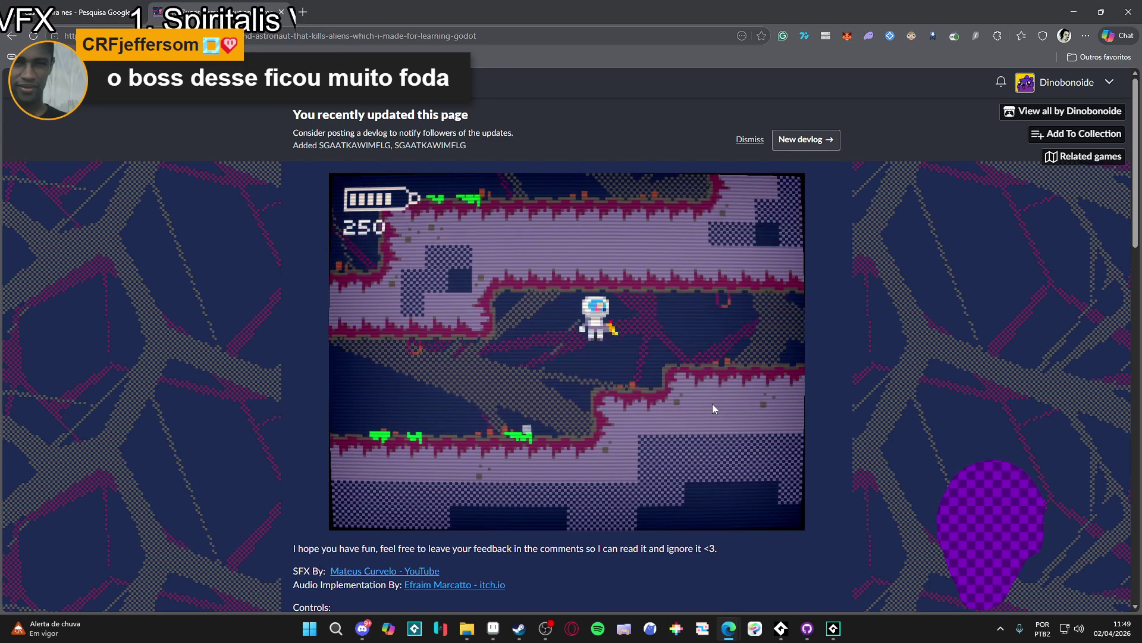
key(Right)
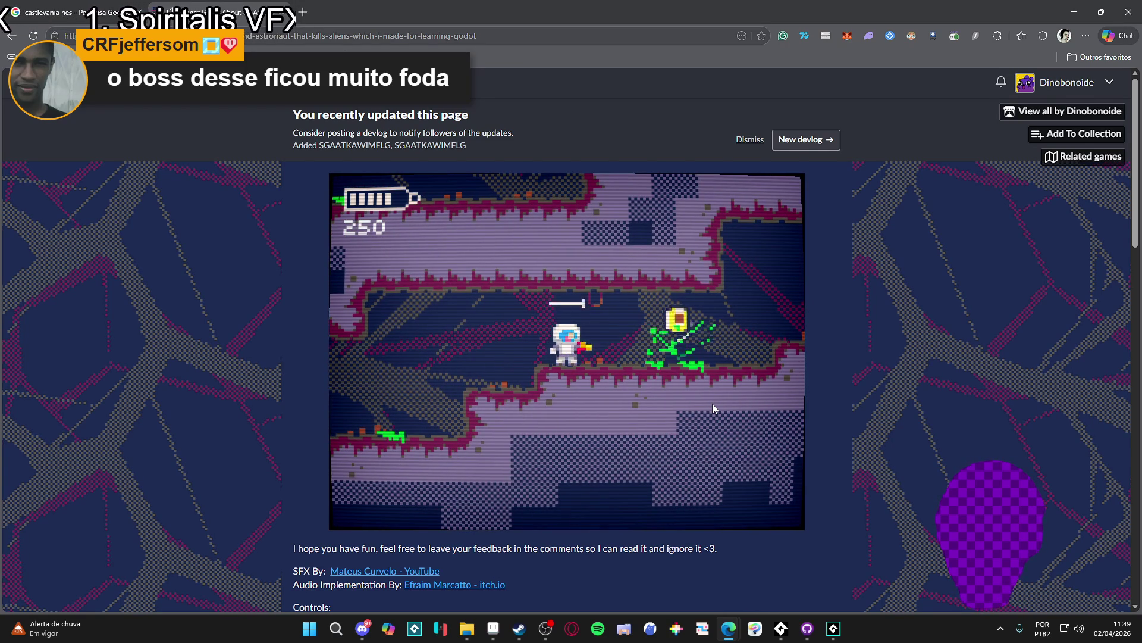
key(Right)
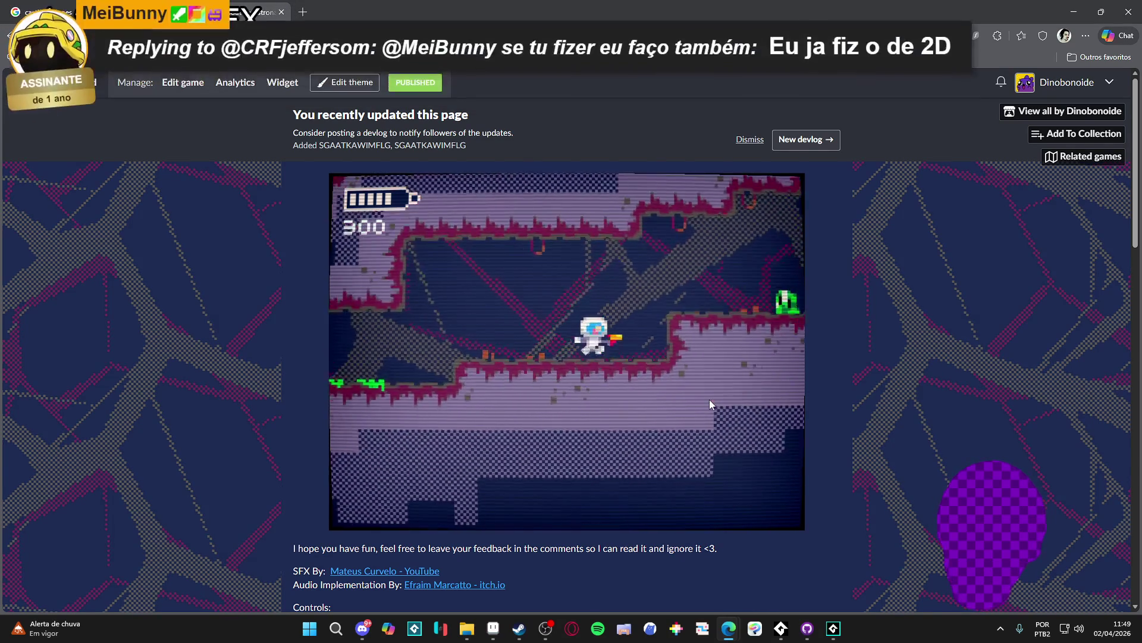
key(Right)
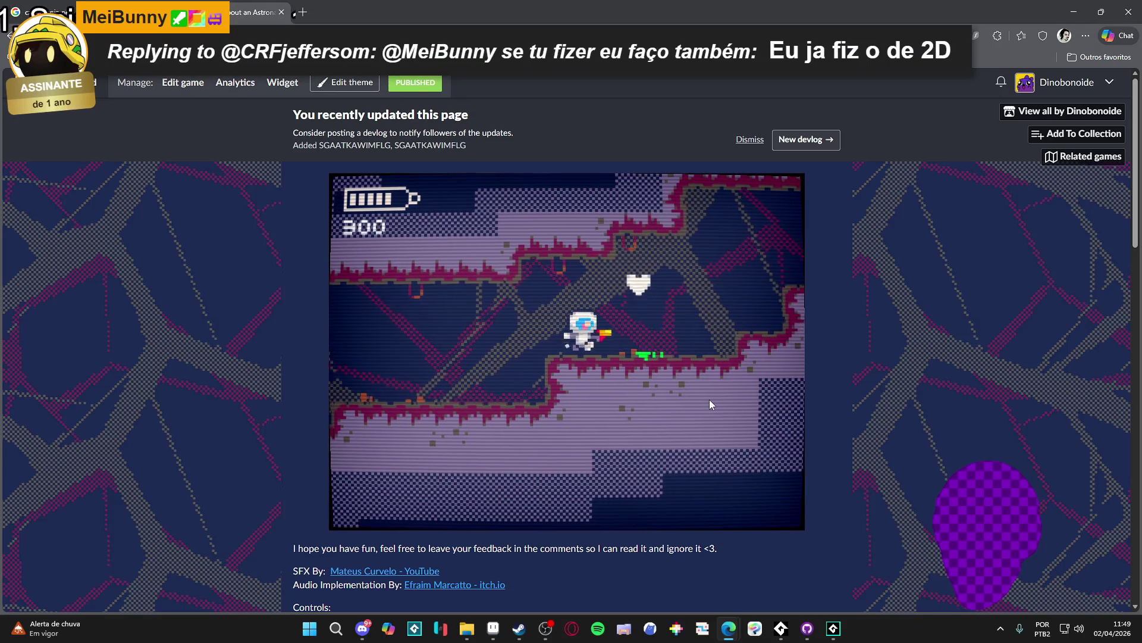
key(Right)
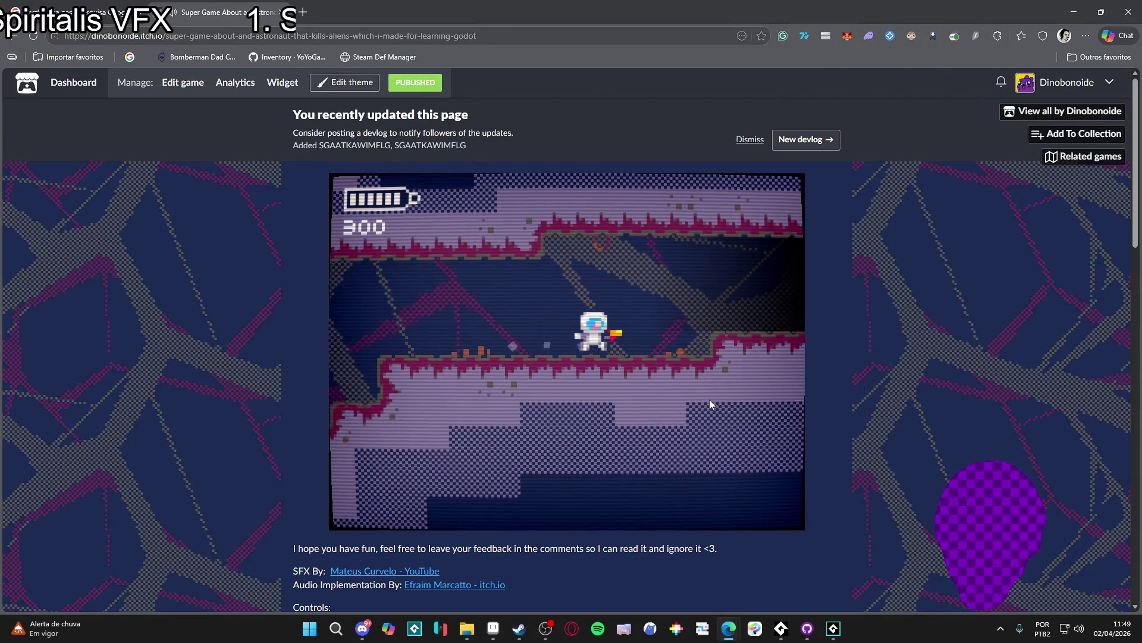
key(Right)
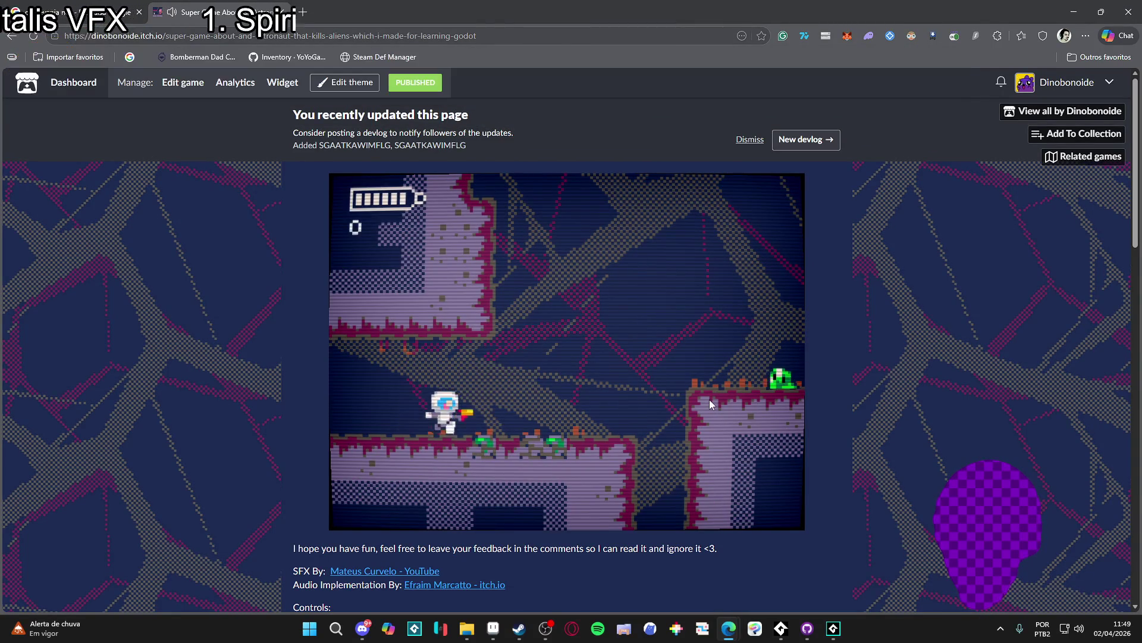
key(Right)
key(Right)
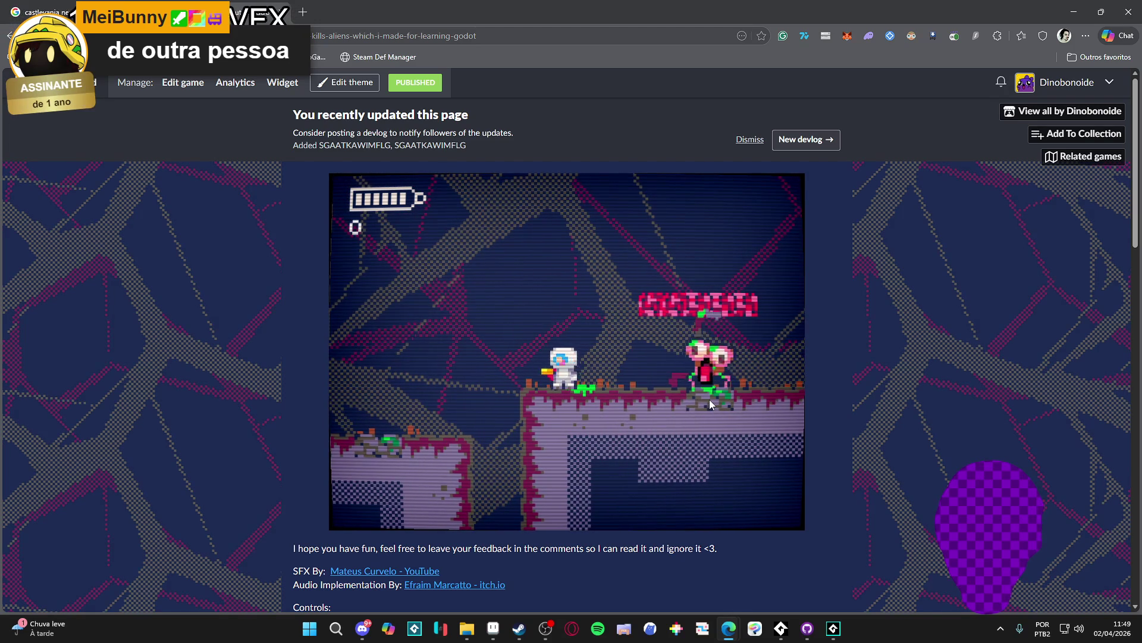
Destroy the pink alien and climb right through the green-alien area, score reaching 150
key(Right)
key(space)
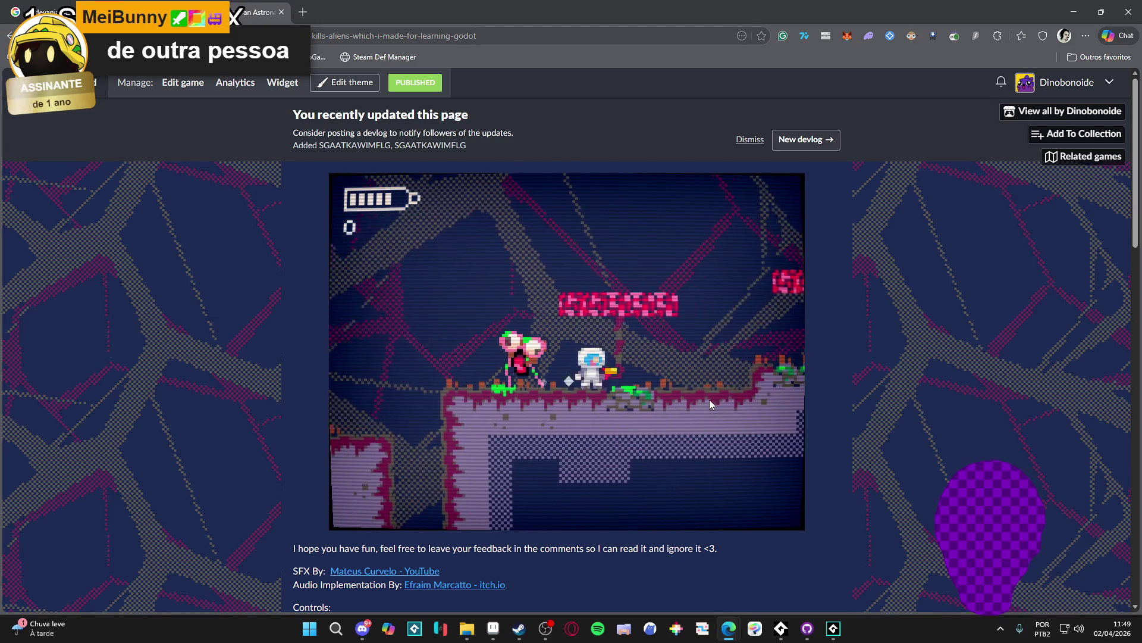
key(space)
key(Right)
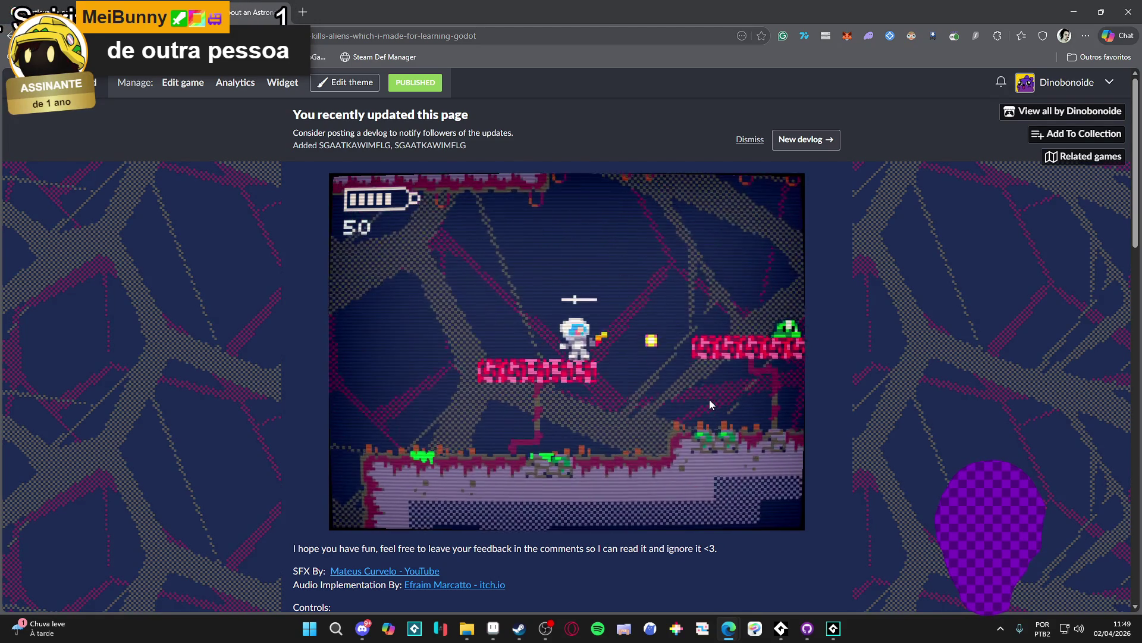
key(Right)
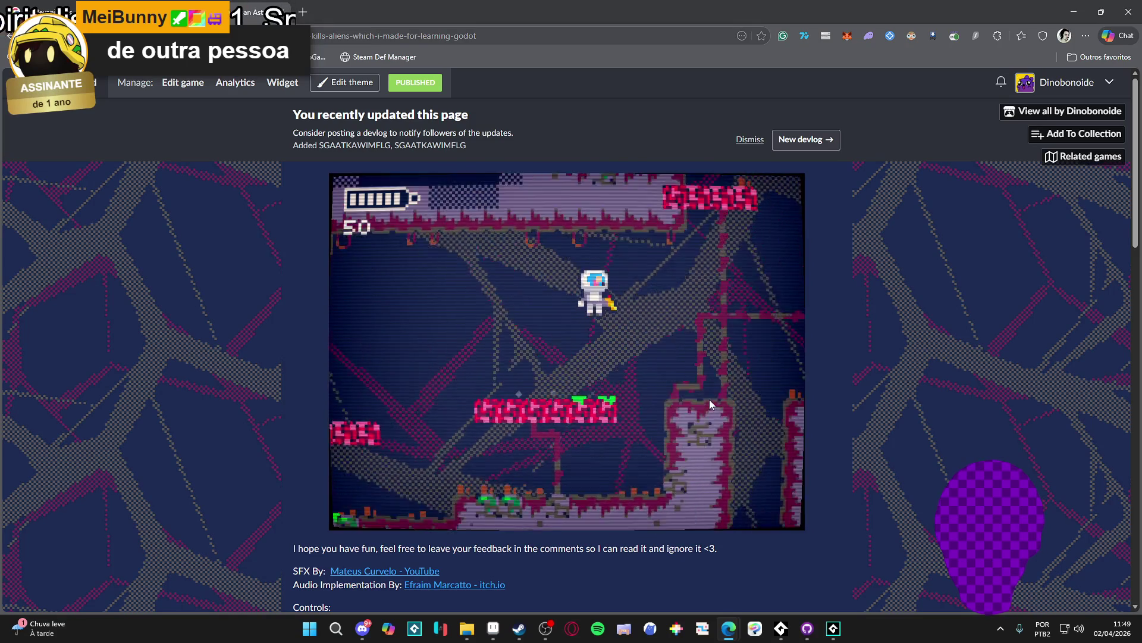
key(Right)
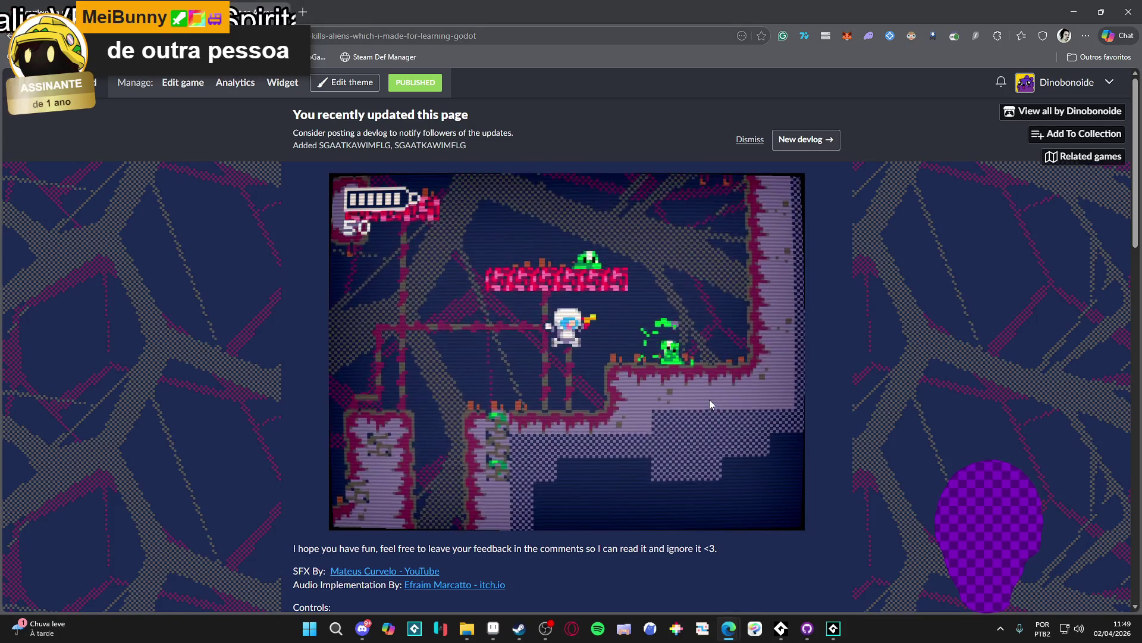
key(Right)
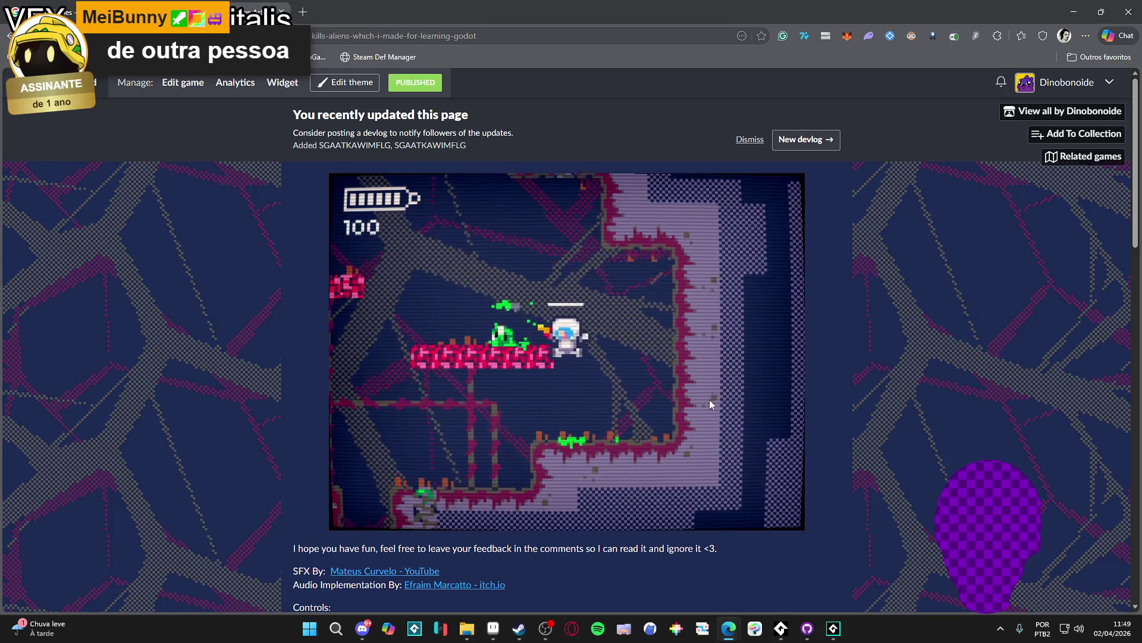
key(Right)
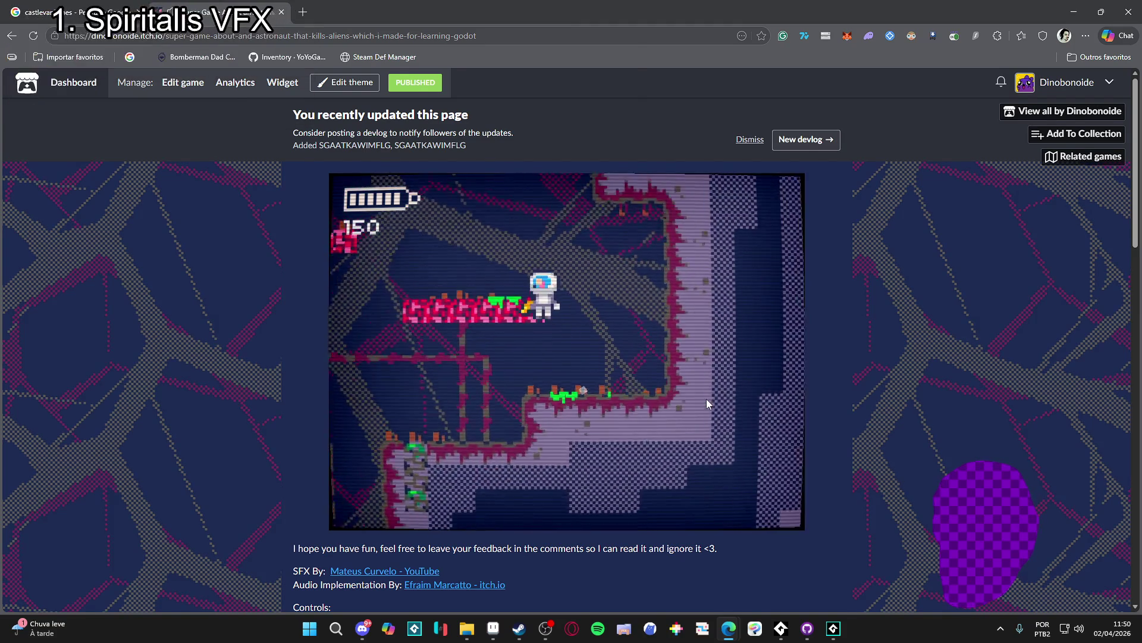
Cross the pink platforms into a new area, shooting the enemies ahead
key(Left)
key(Left)
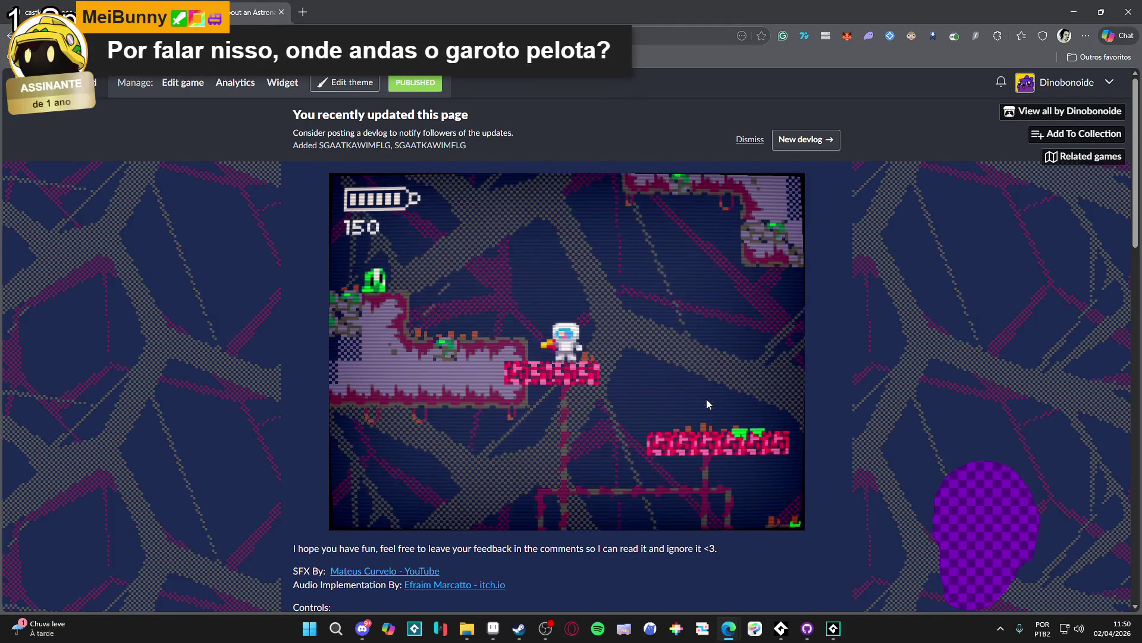
key(Right)
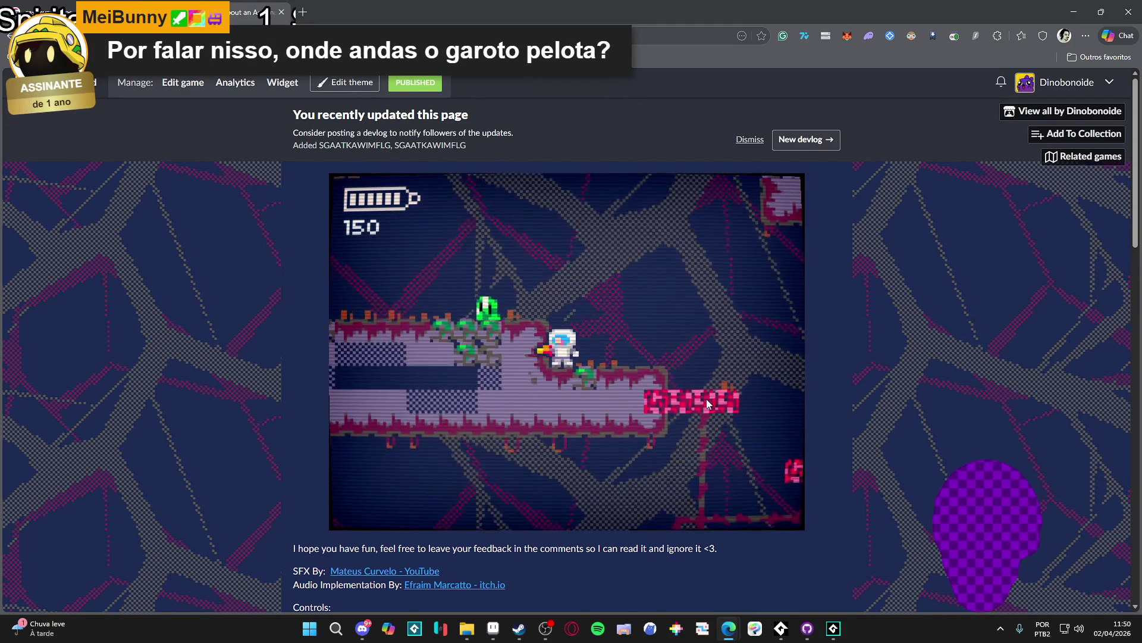
key(Left)
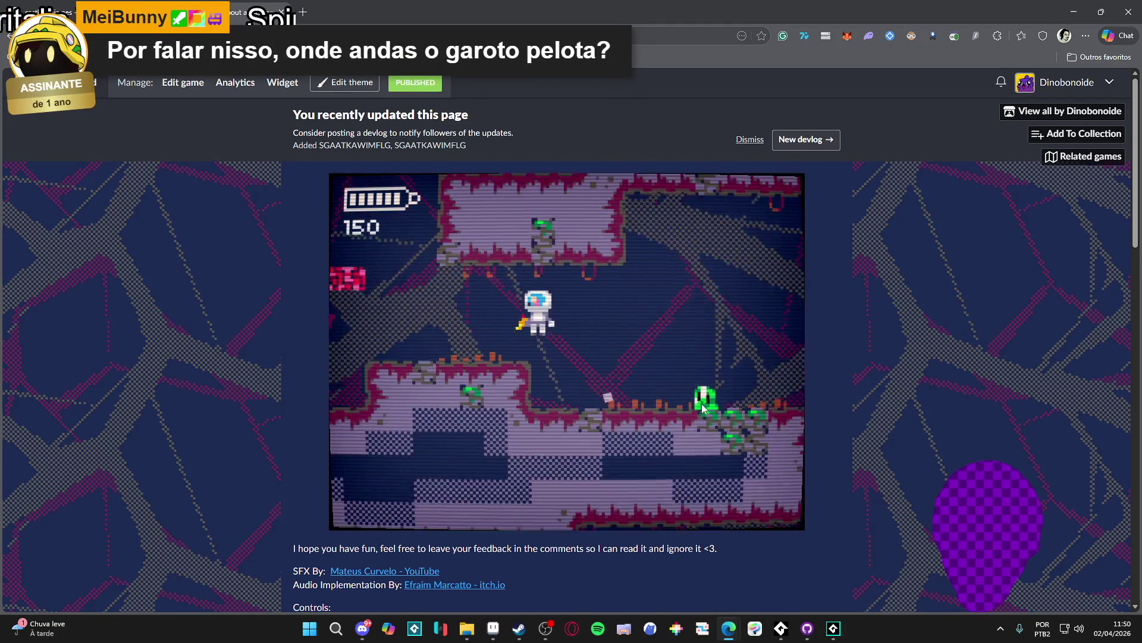
key(Right)
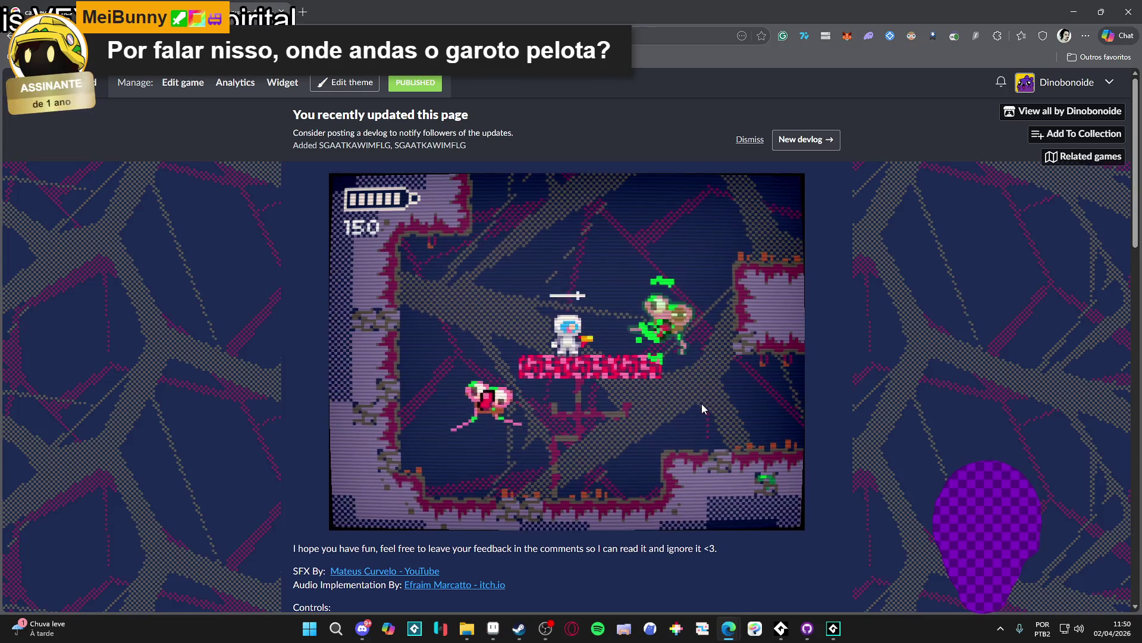
key(Right)
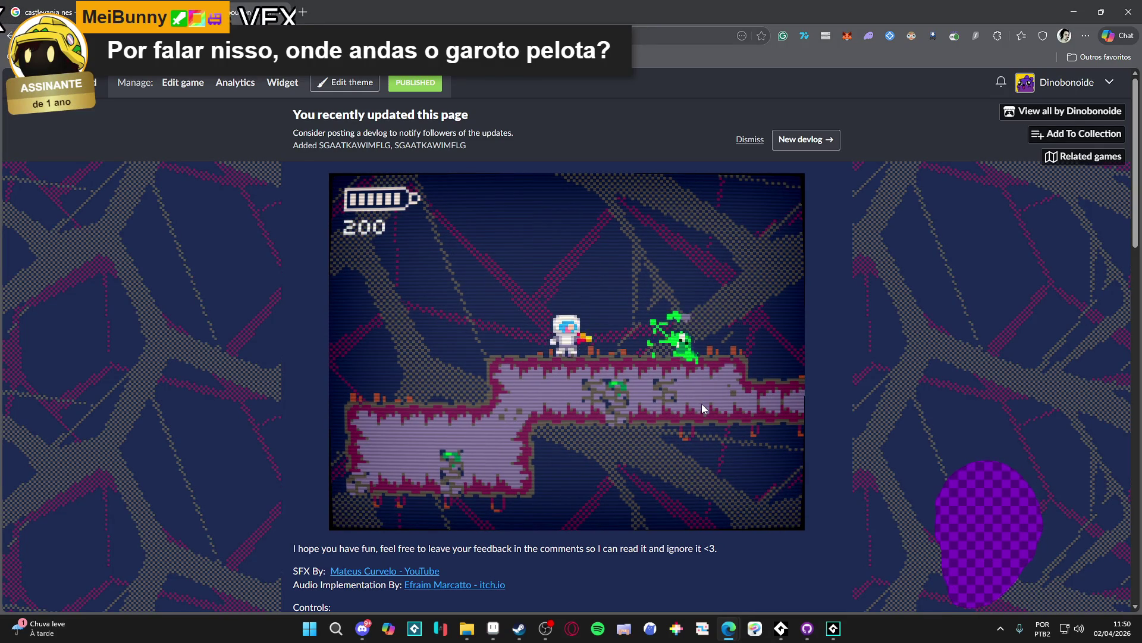
key(Right)
key(Right)
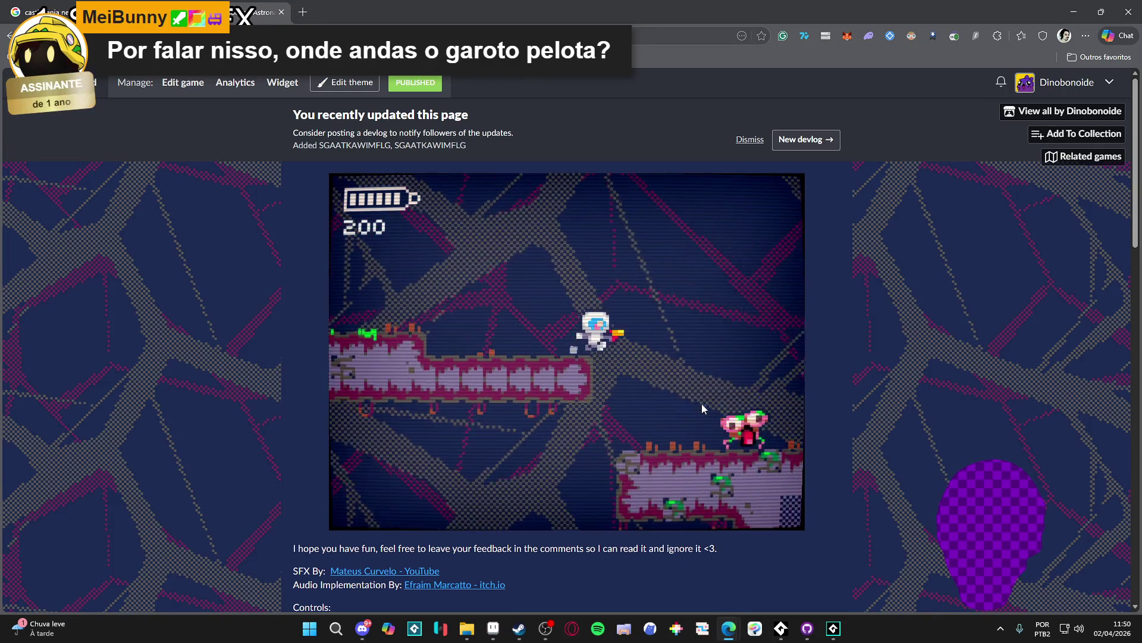
key(Right)
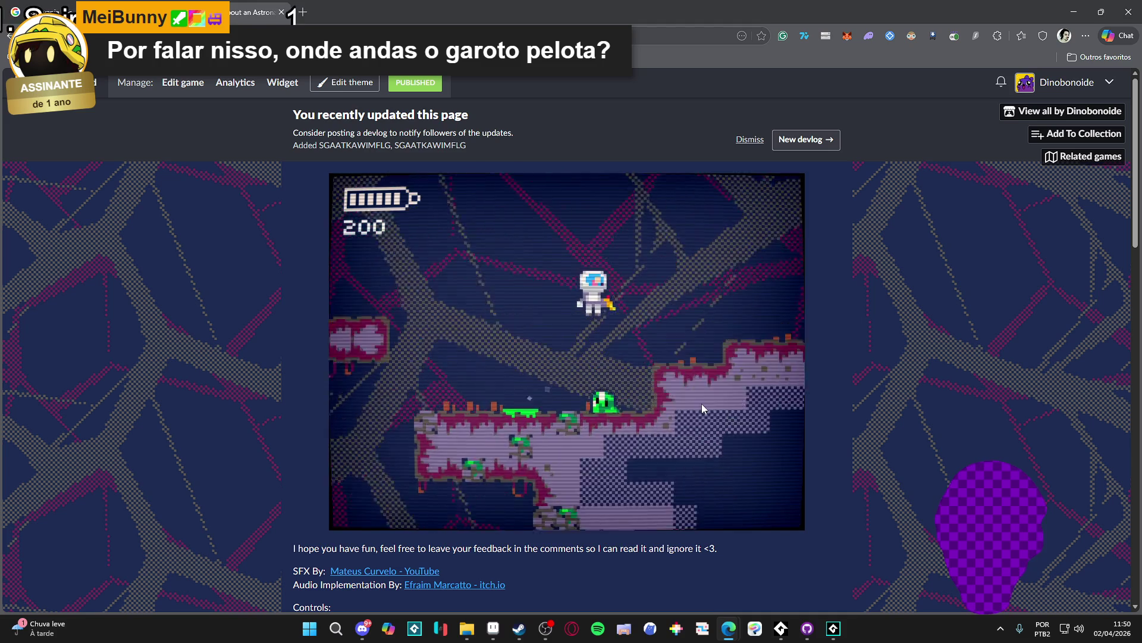
key(Right)
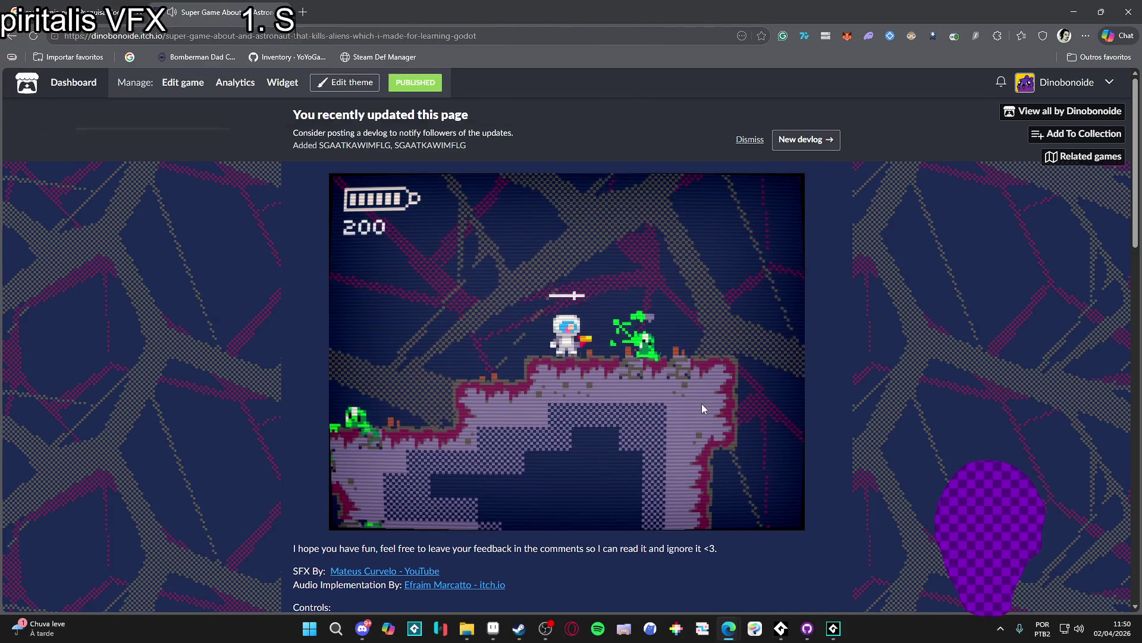
key(Right)
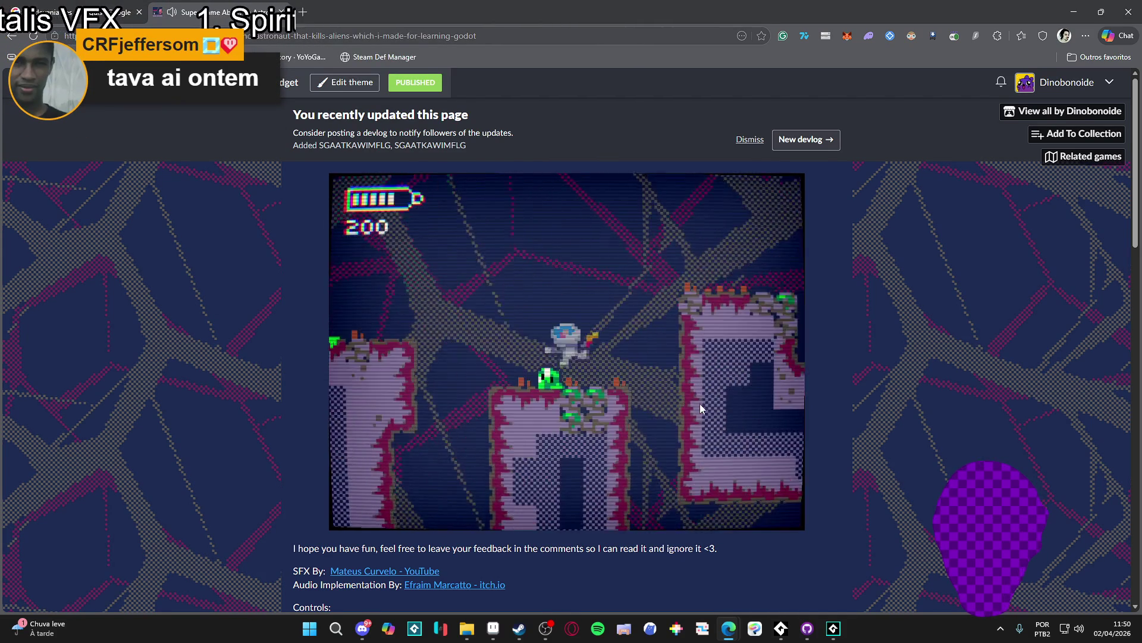
Jump onto the higher platform, then work back down to the lower floor
key(space)
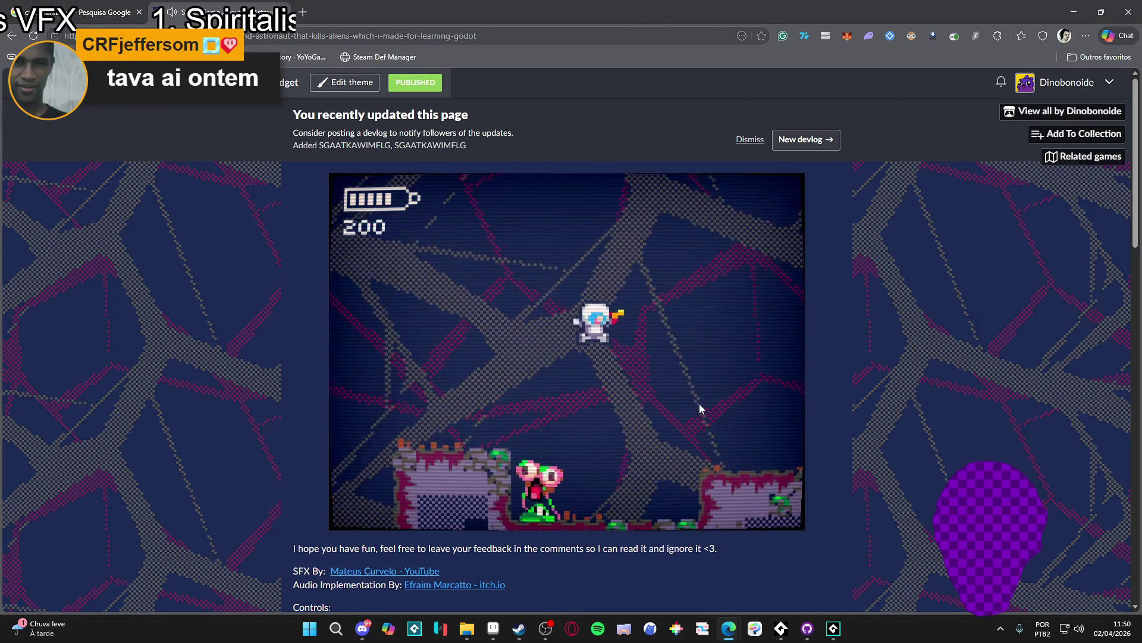
key(space)
key(Left)
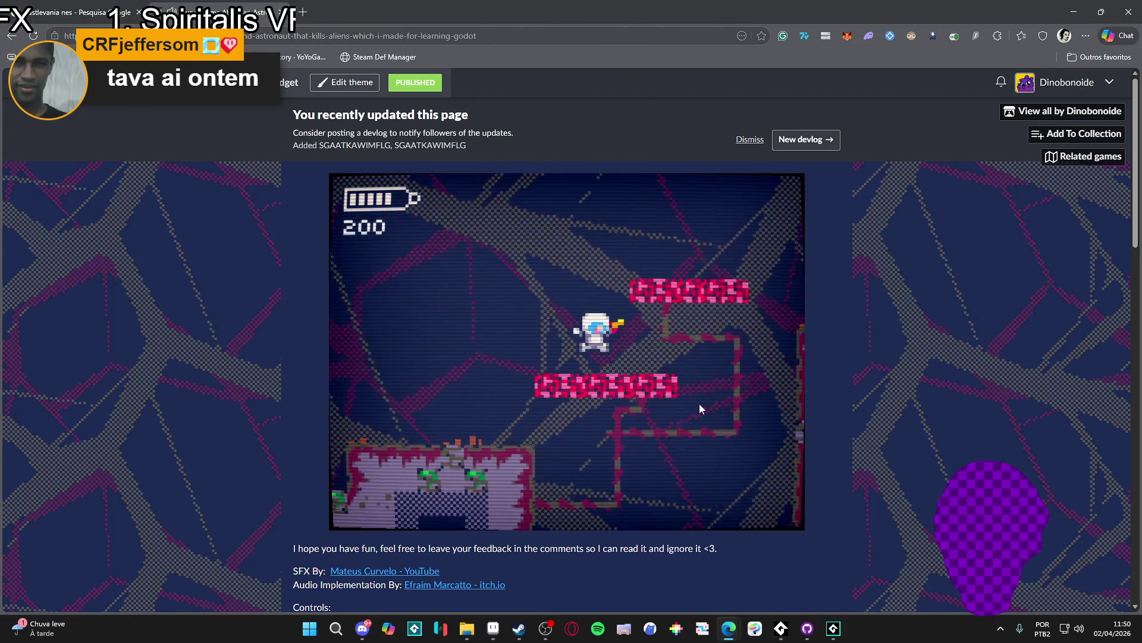
key(Right)
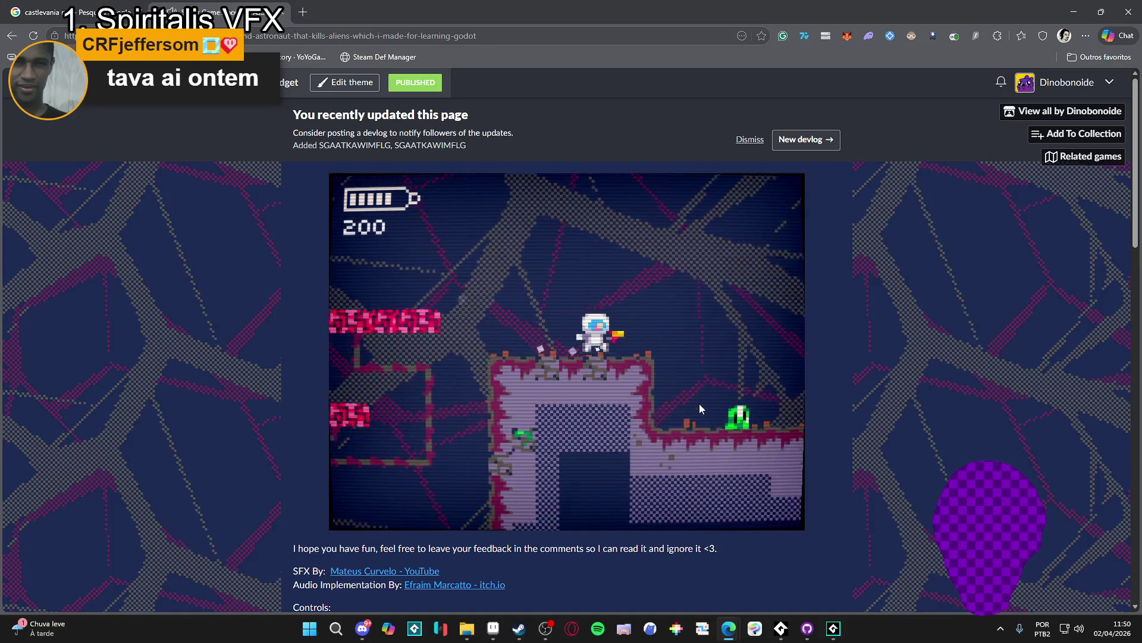
key(Left)
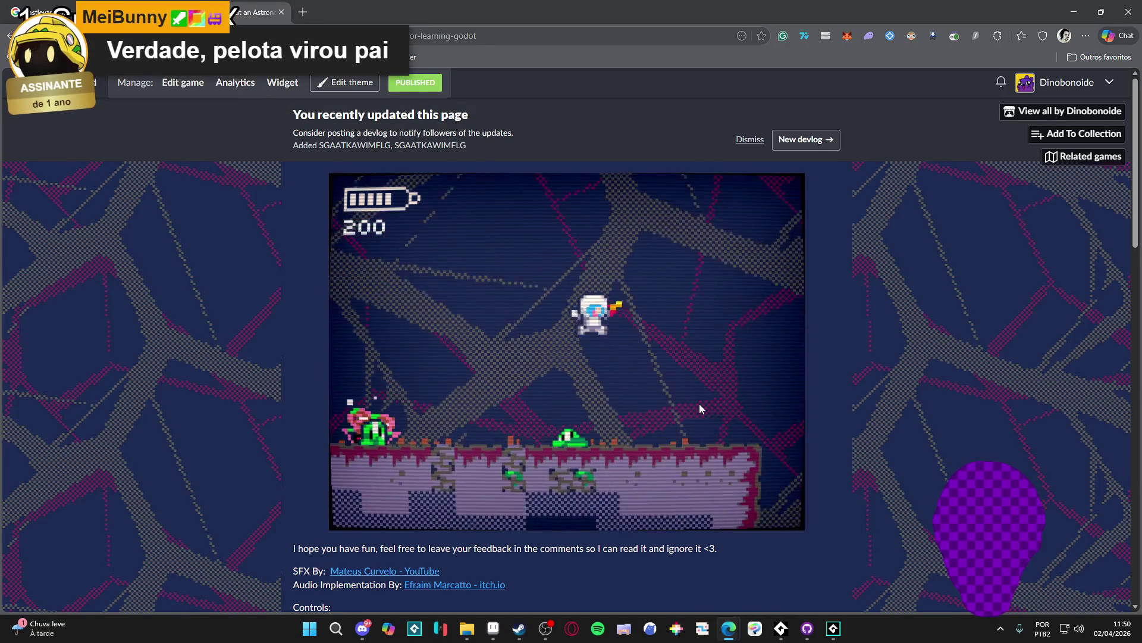
key(Right)
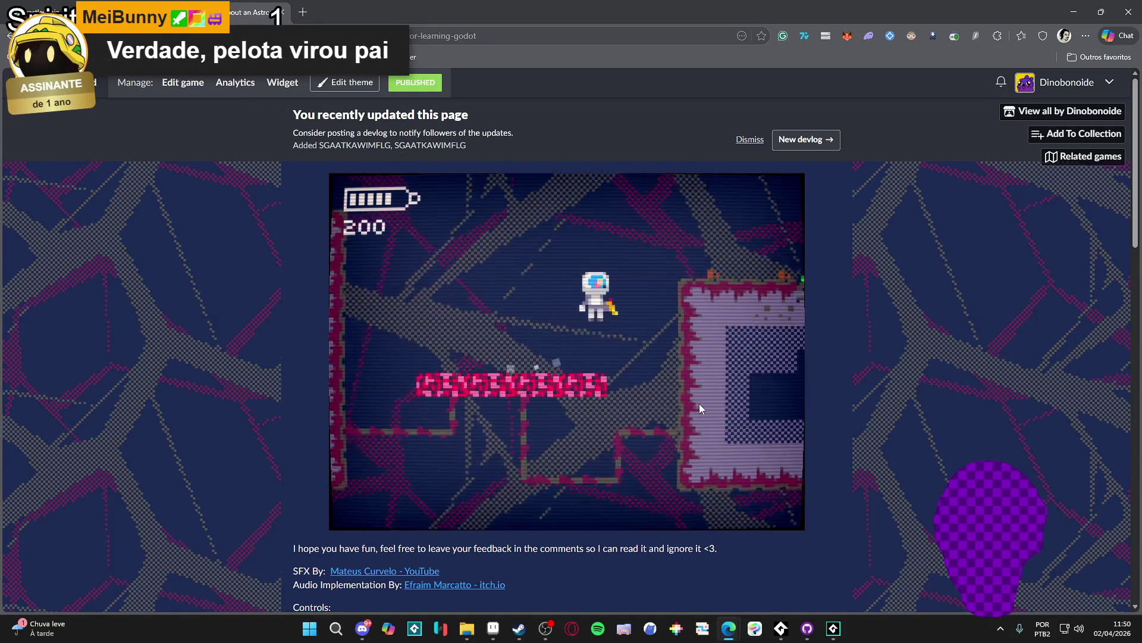
Shoot the green and pink enemies, pick up the dropped heart and enter the next room
key(x)
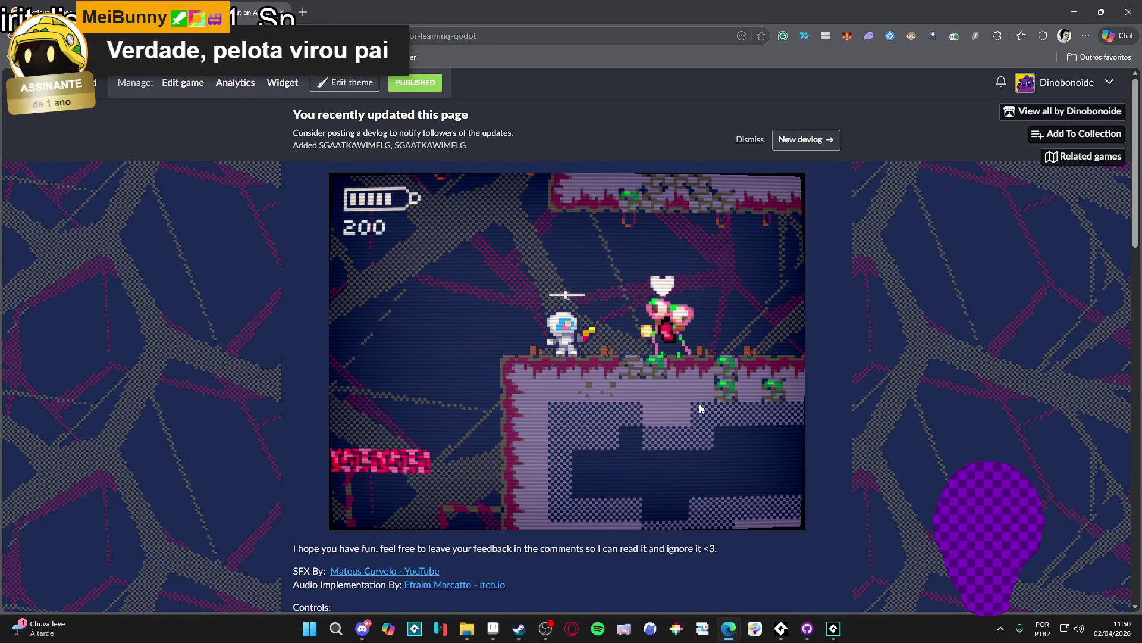
key(Right)
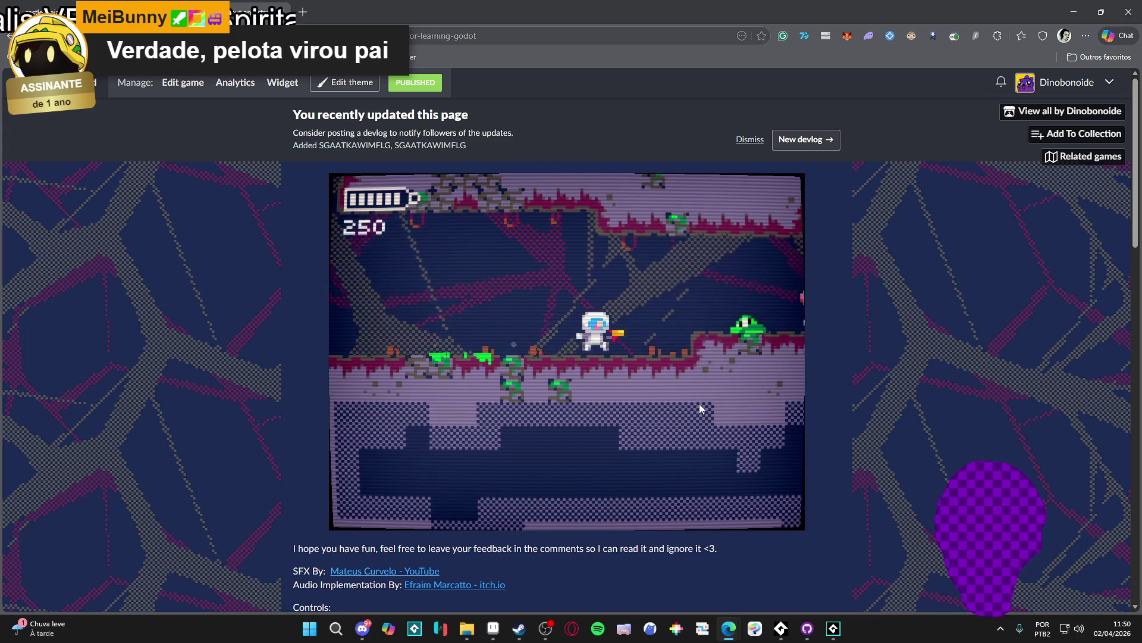
key(Left)
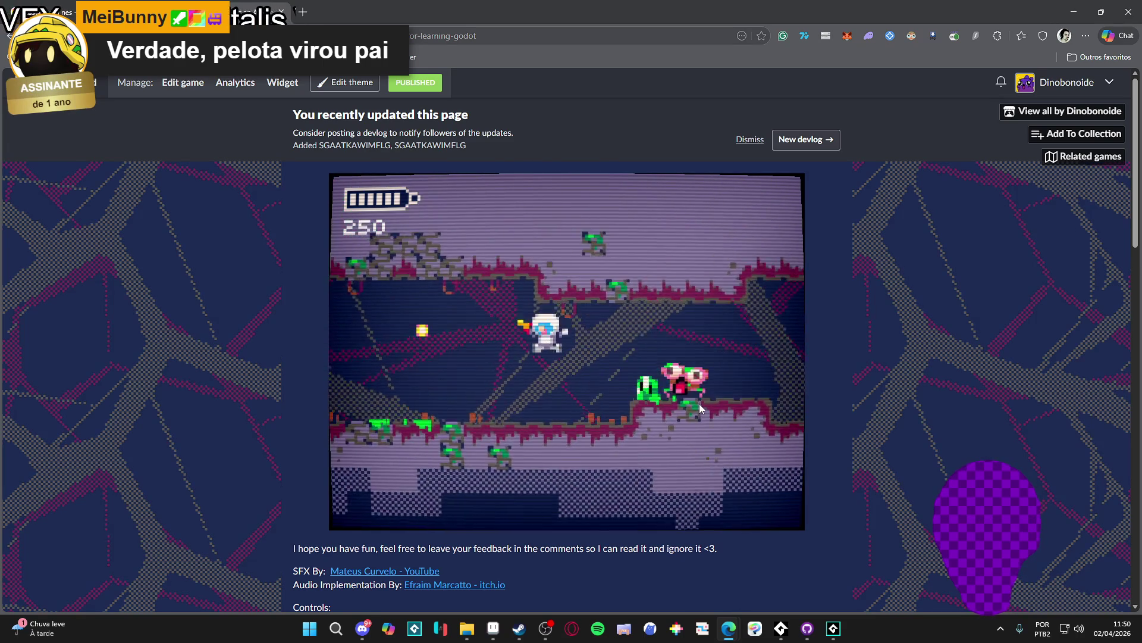
key(Right)
key(x)
key(Right)
key(Right)
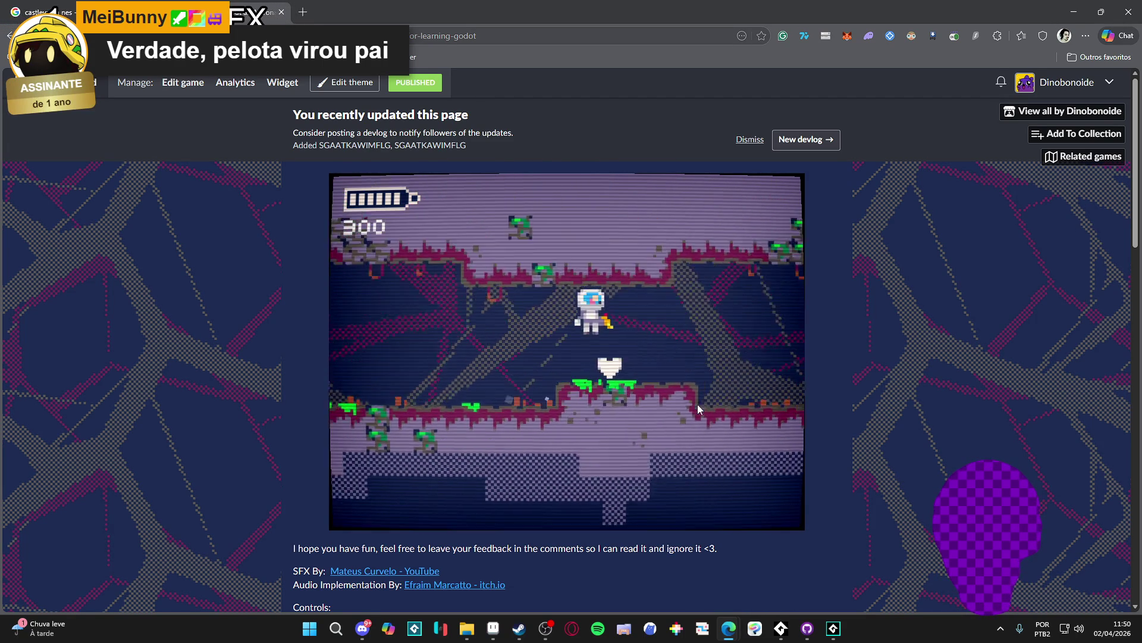
key(Right)
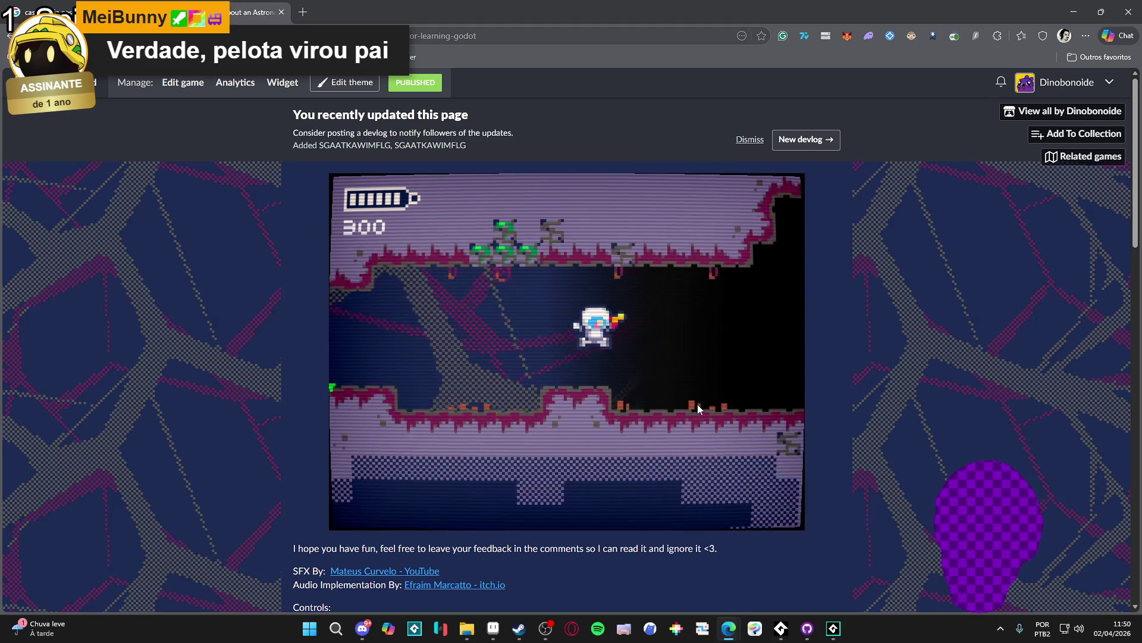
Fly right off the left platform, shoot the slime enemy and pass the pink pillars
key(z)
key(Right)
key(Right)
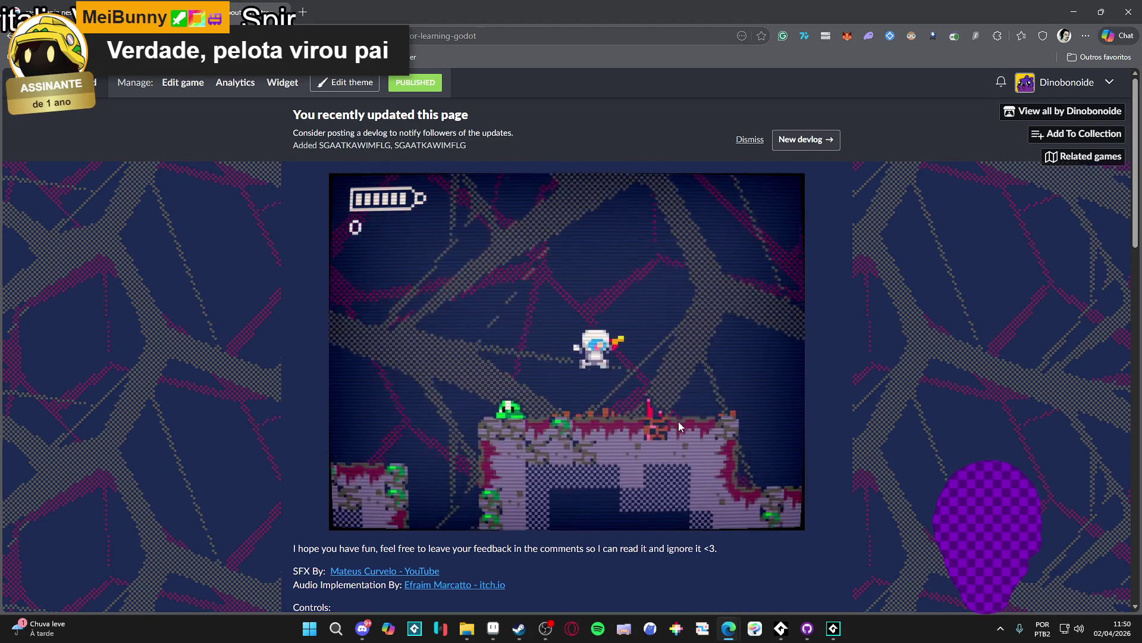
key(Right)
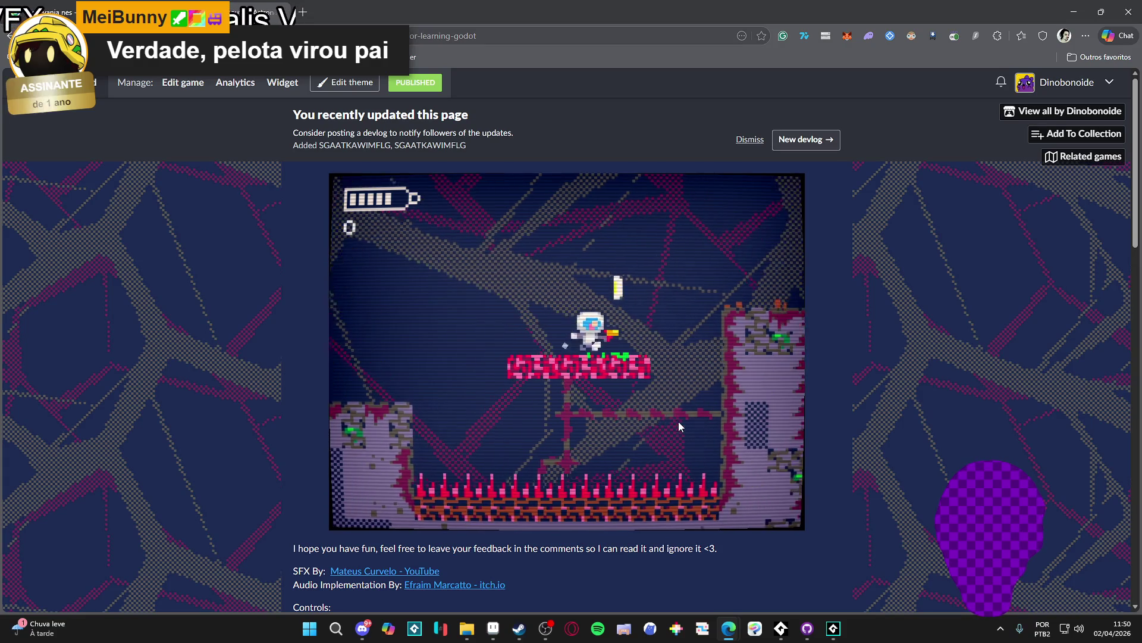
key(z)
key(Right)
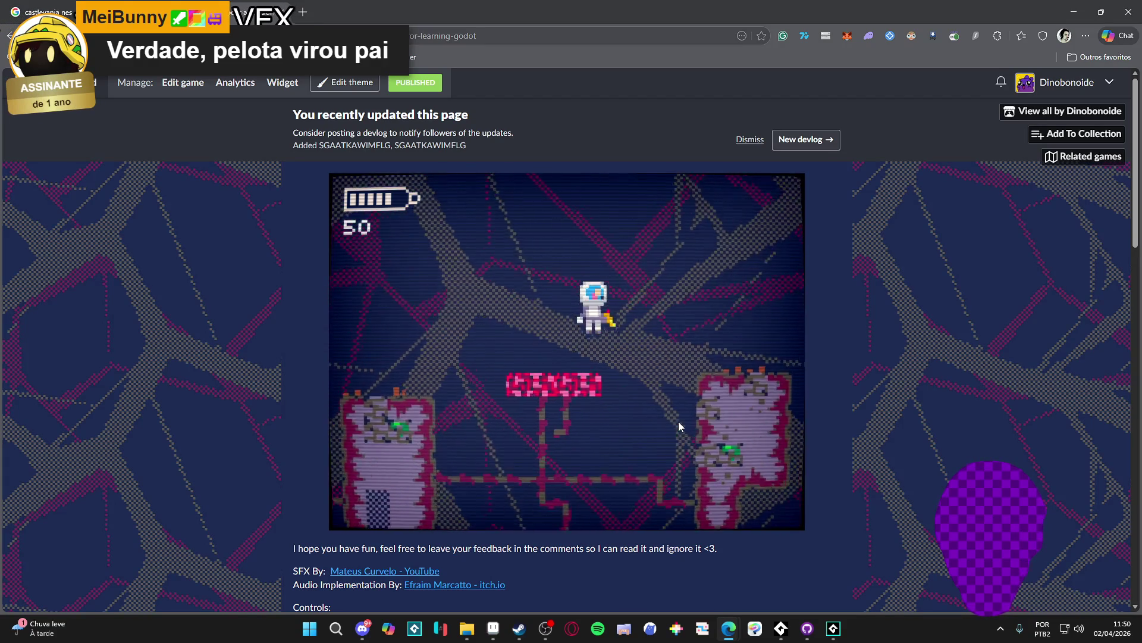
key(Right)
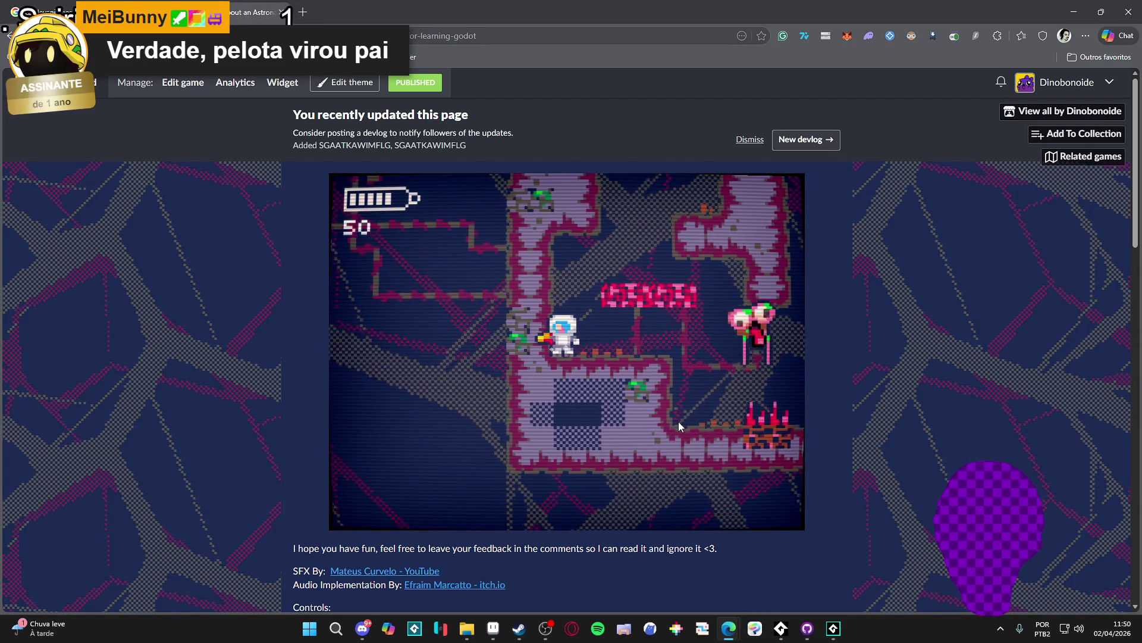
key(z)
key(Right)
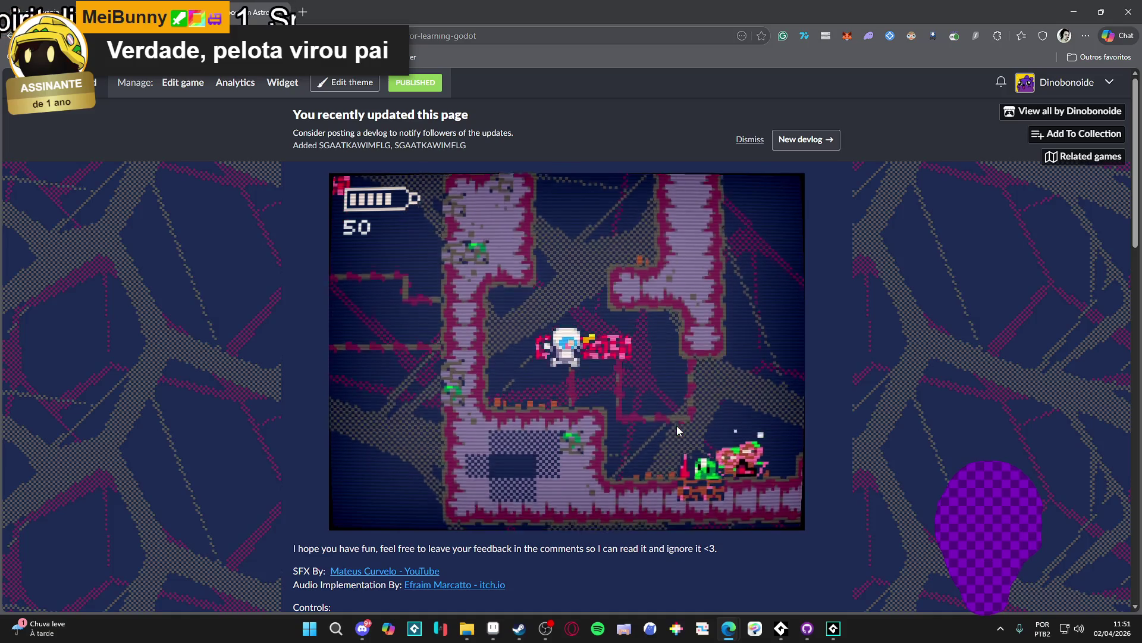
Shoot the enemies, collect the dropped item and climb the platforms before dropping back down
key(z)
key(Right)
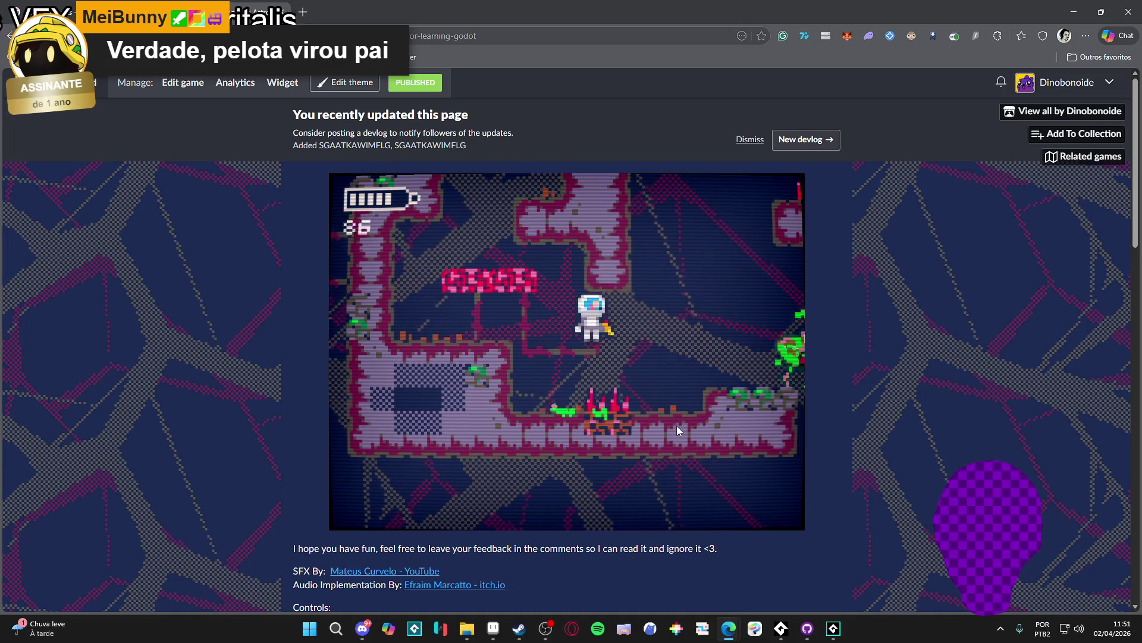
key(Right)
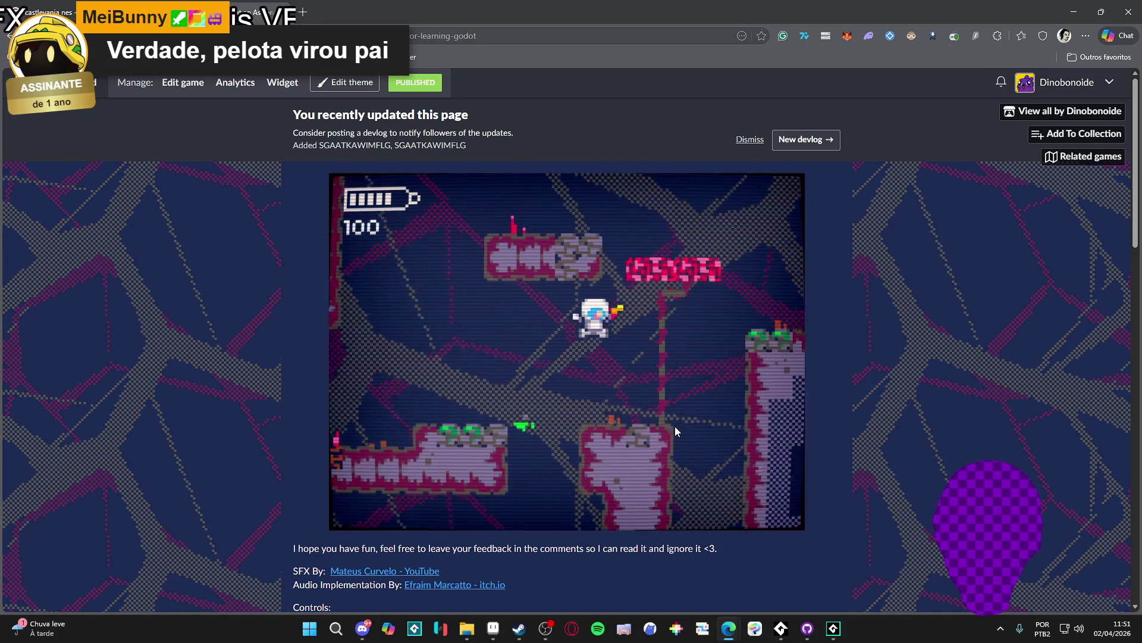
key(Right)
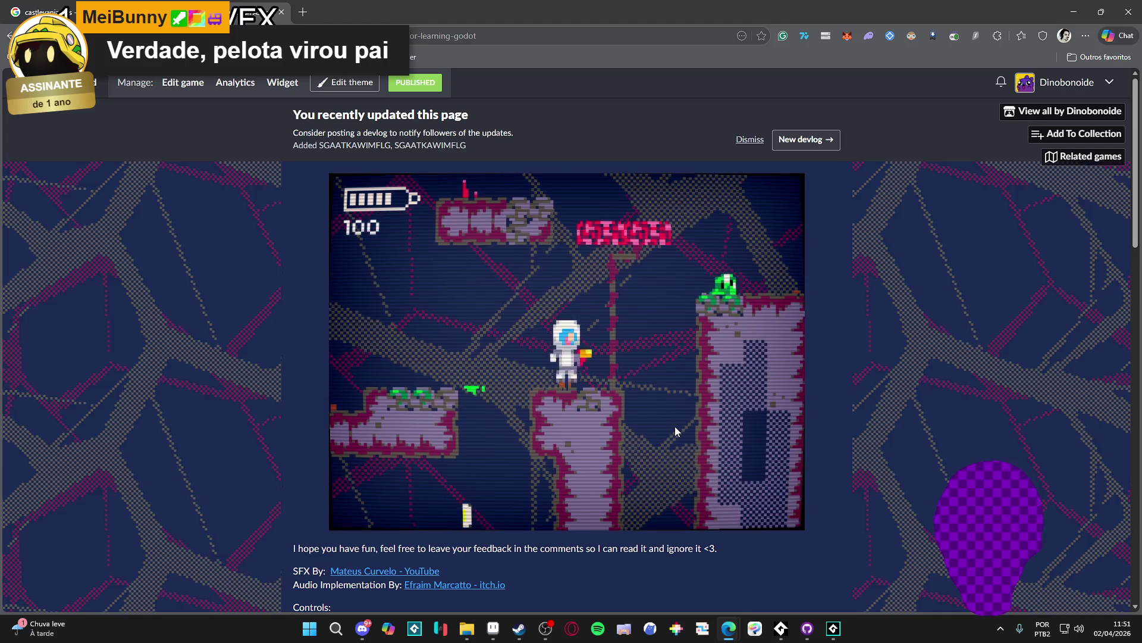
key(Left)
key(space)
key(Right)
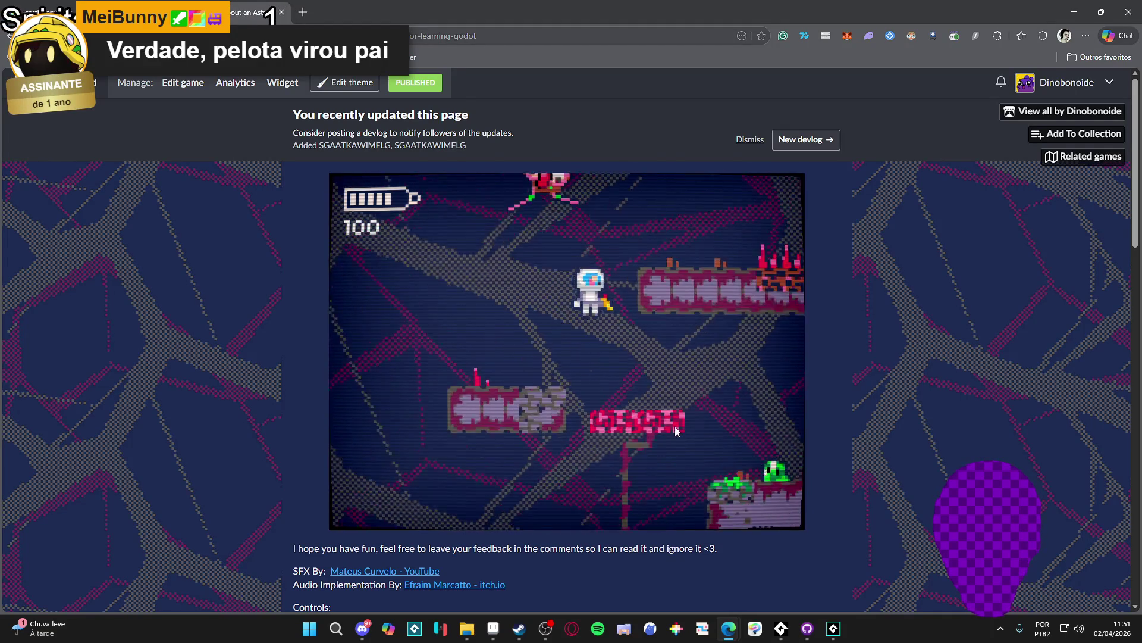
key(Right)
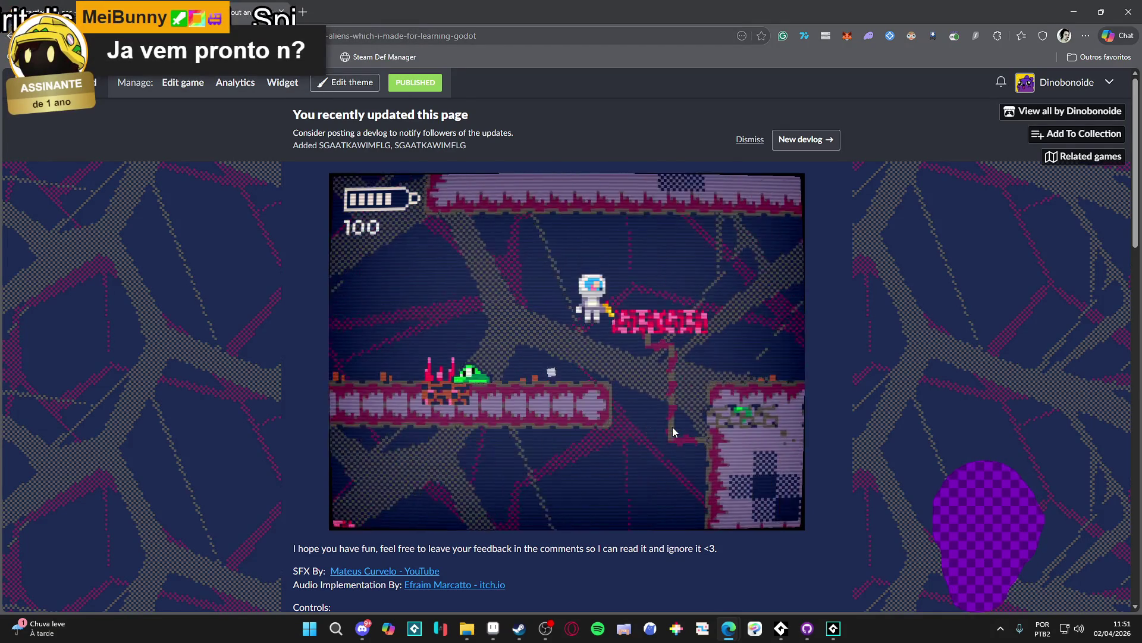
Fire at the enemies and jump right along the platforms to gain points
key(Right)
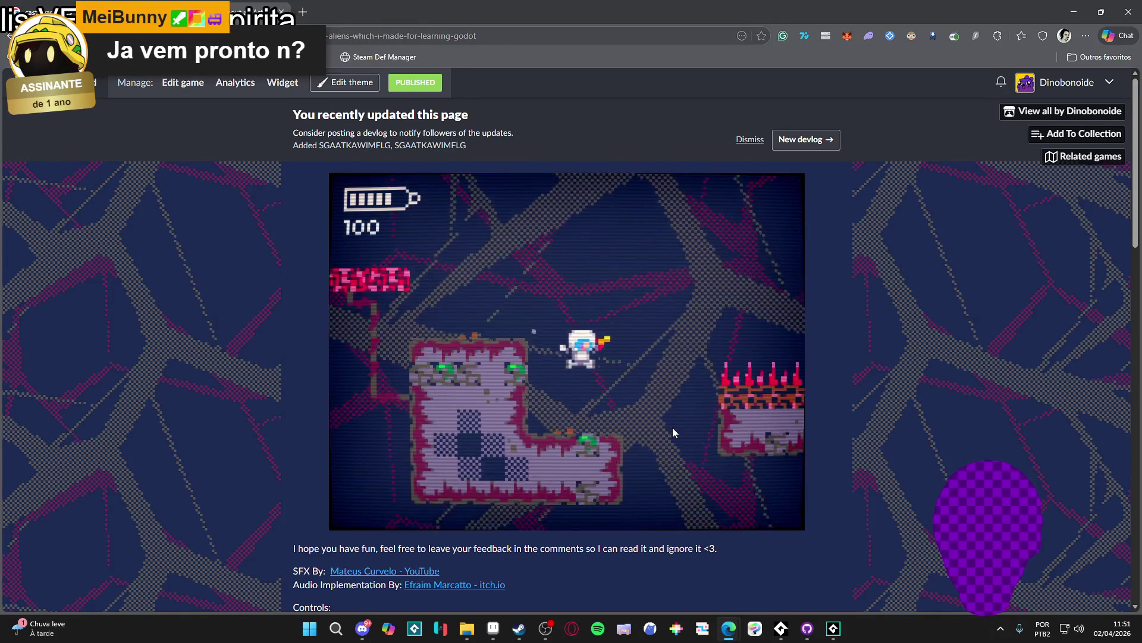
key(Right)
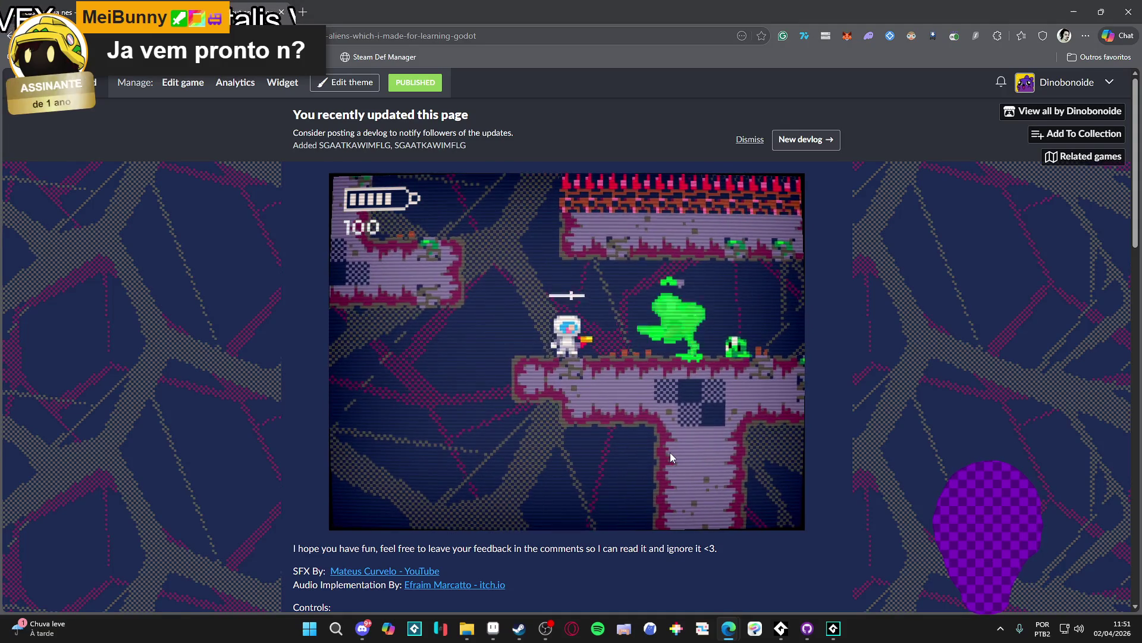
key(Right)
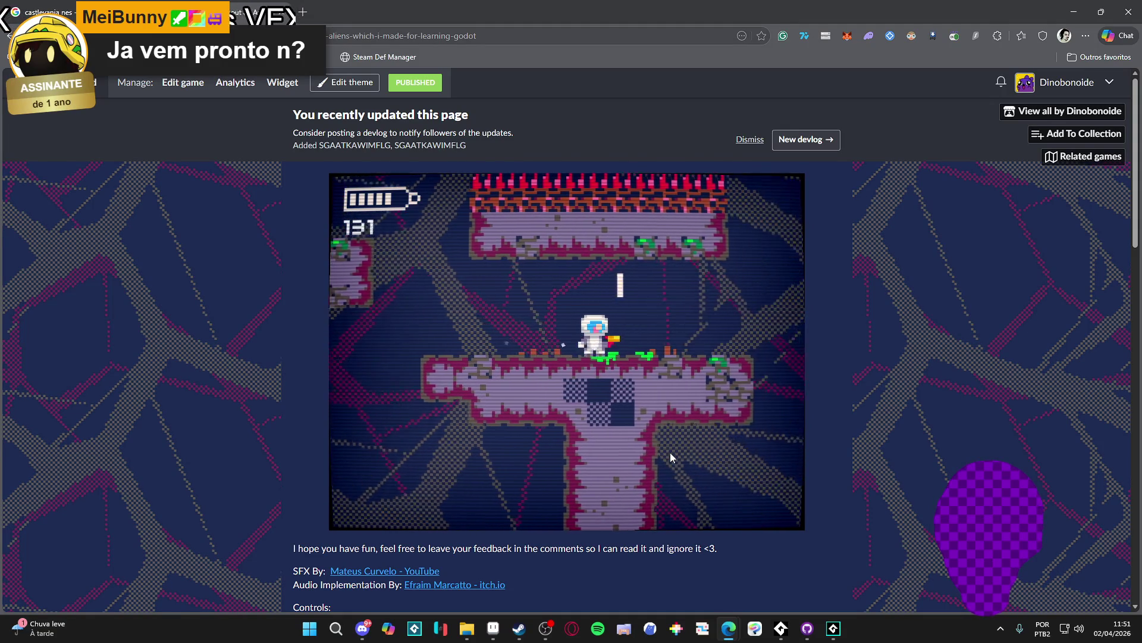
key(Right)
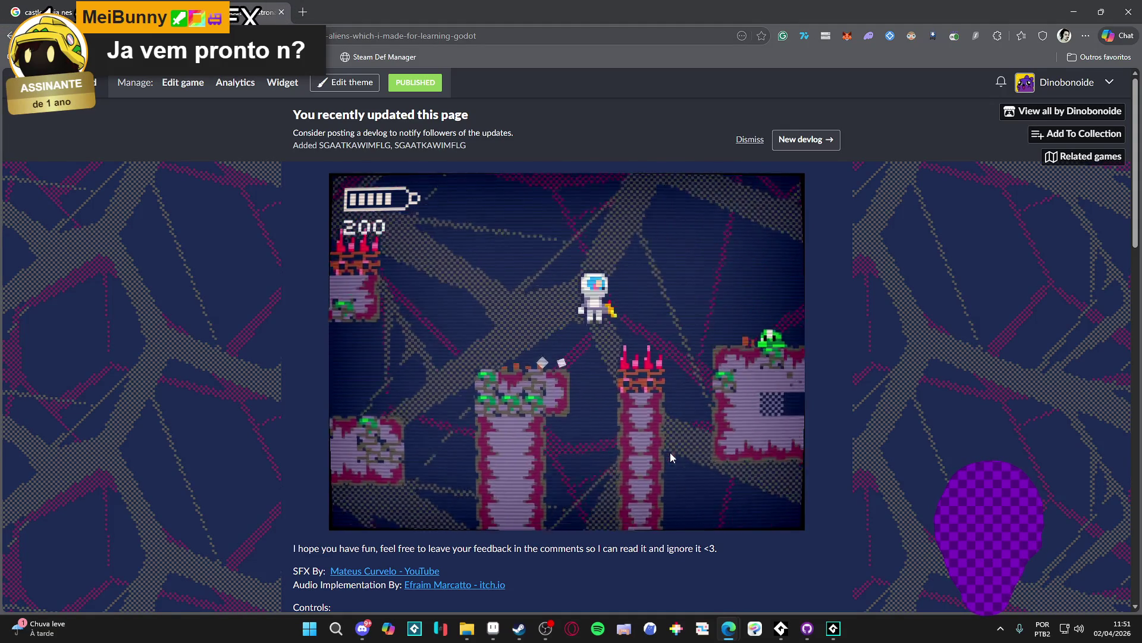
key(Right)
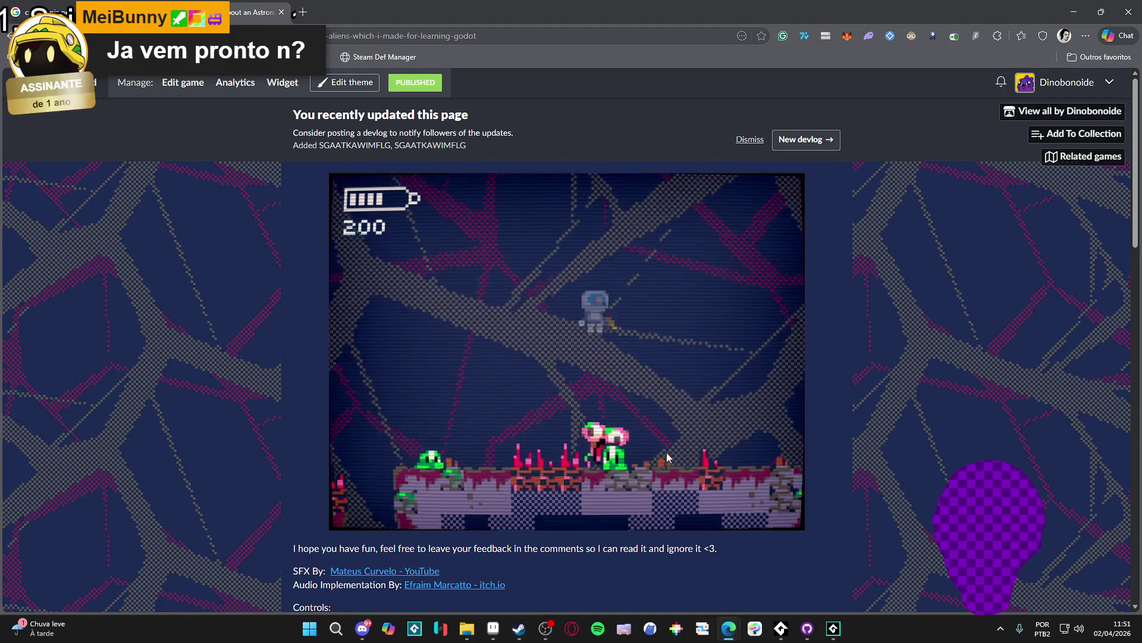
key(Right)
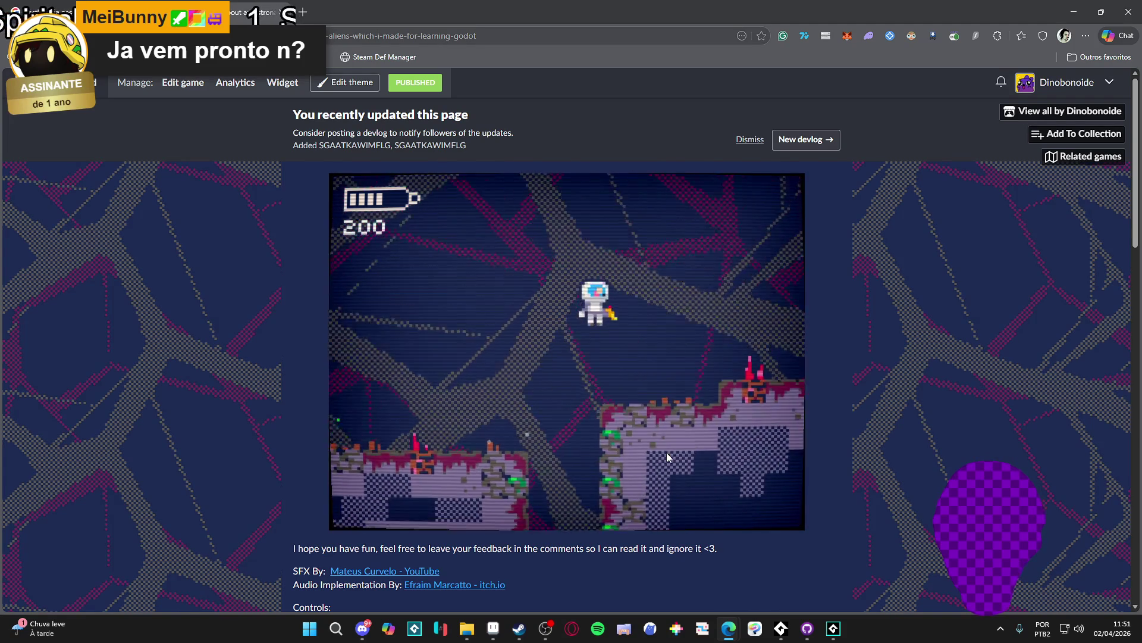
key(Right)
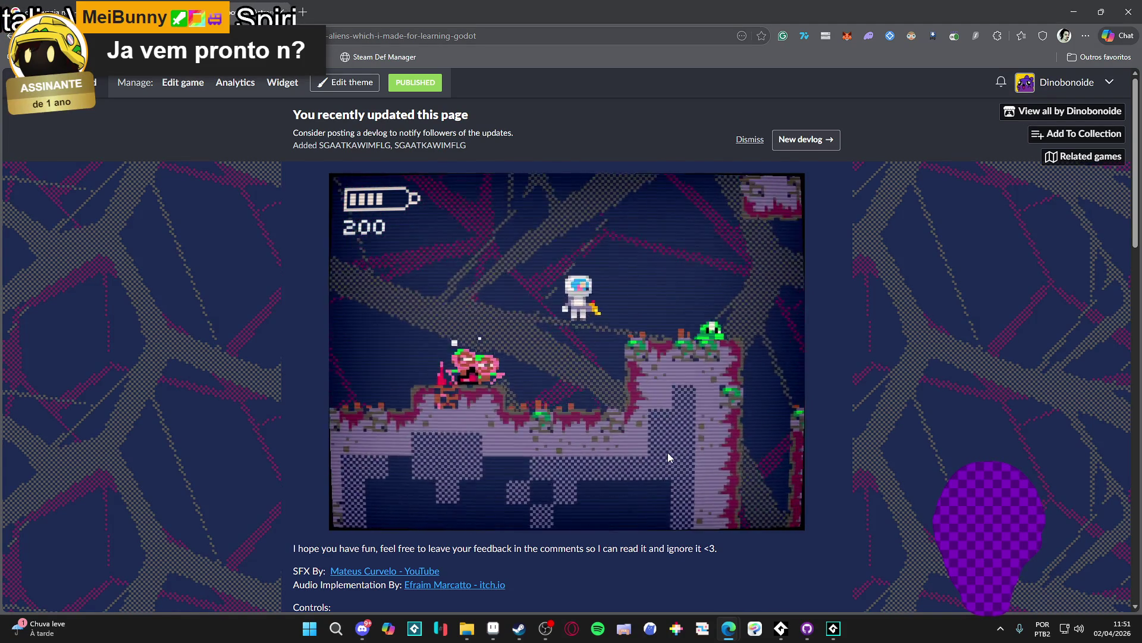
key(Right)
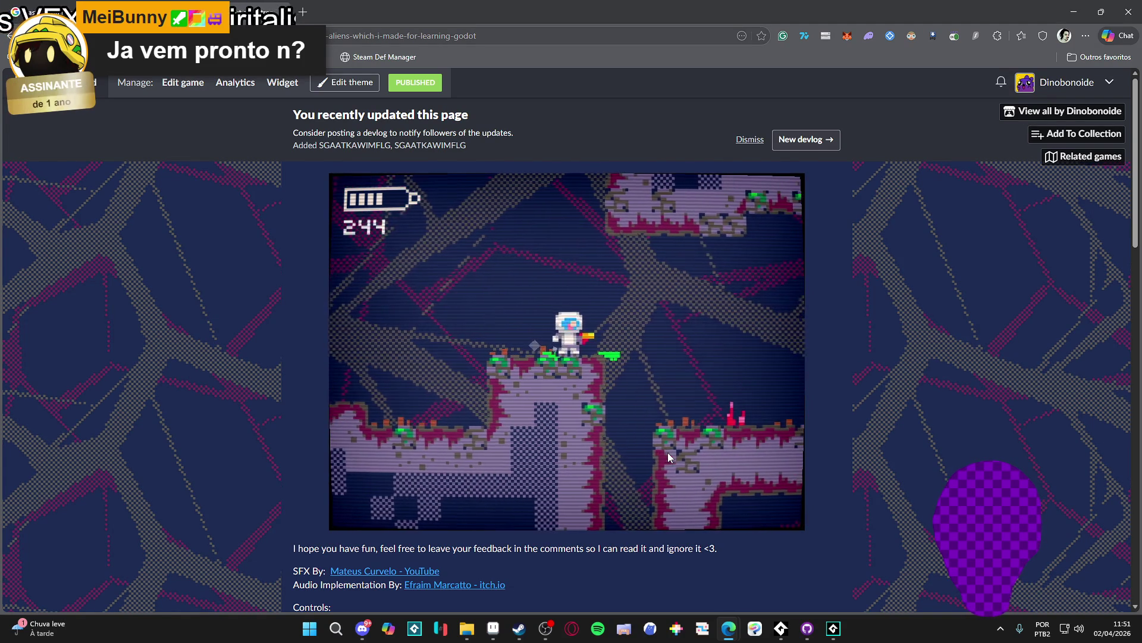
Cross the red platforms, destroy the green alien, shoot the pink enemies and exit the room
key(Right)
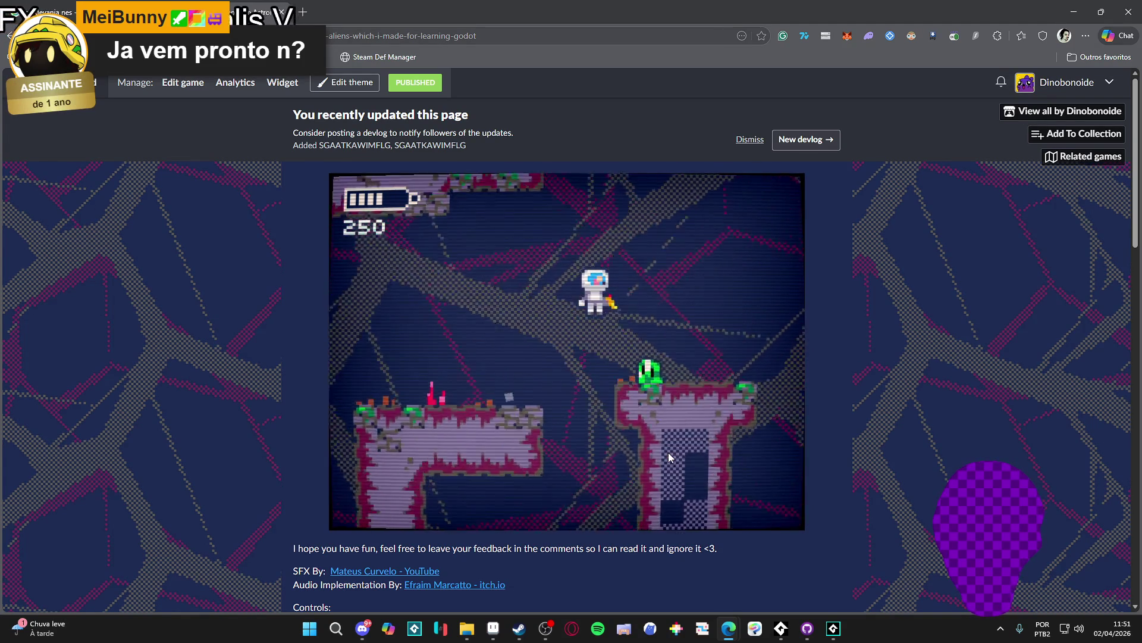
key(Right)
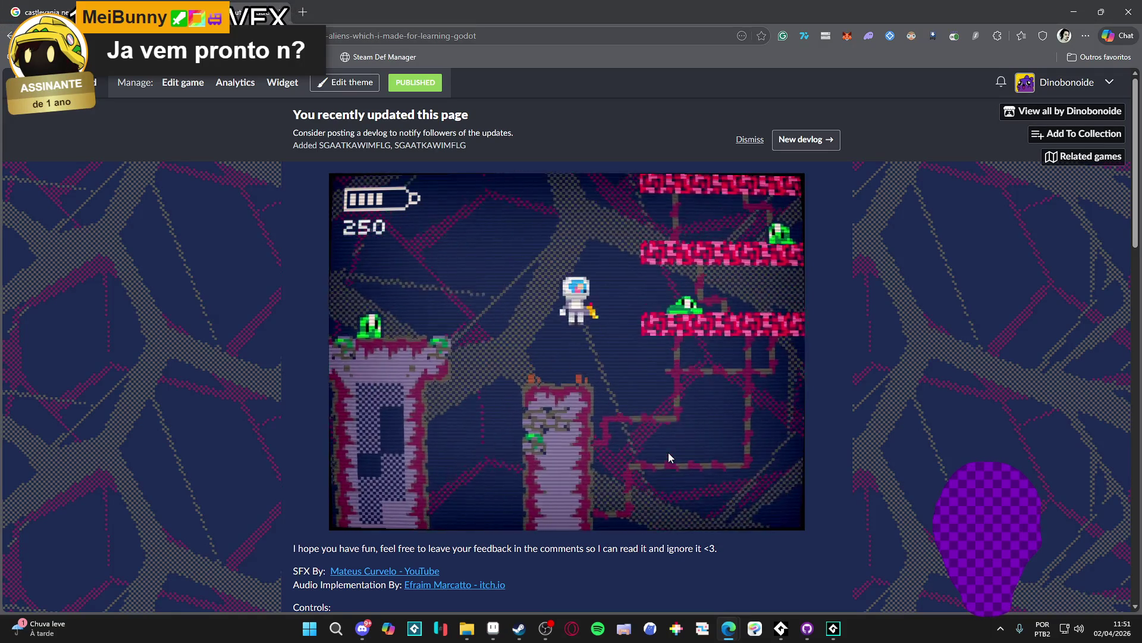
key(Right)
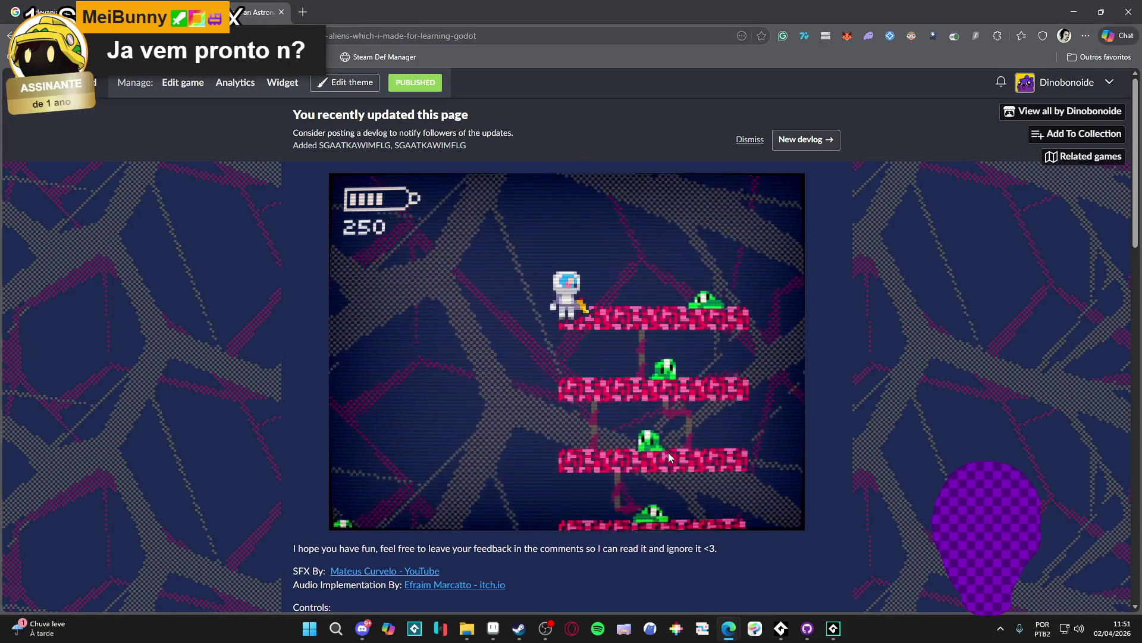
key(Right)
key(space)
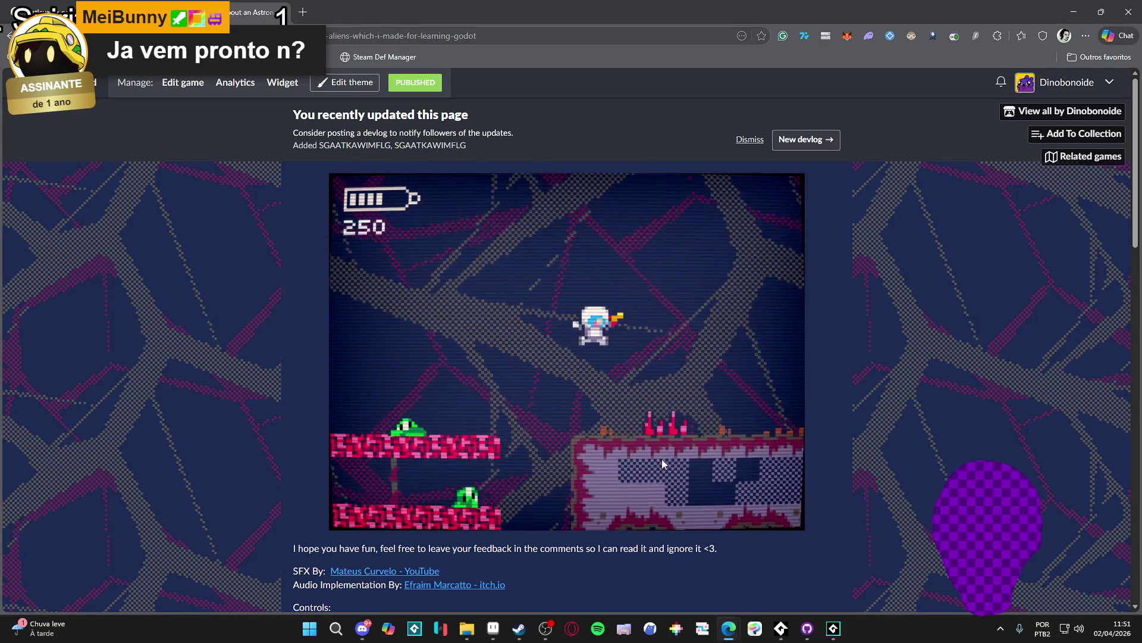
key(Right)
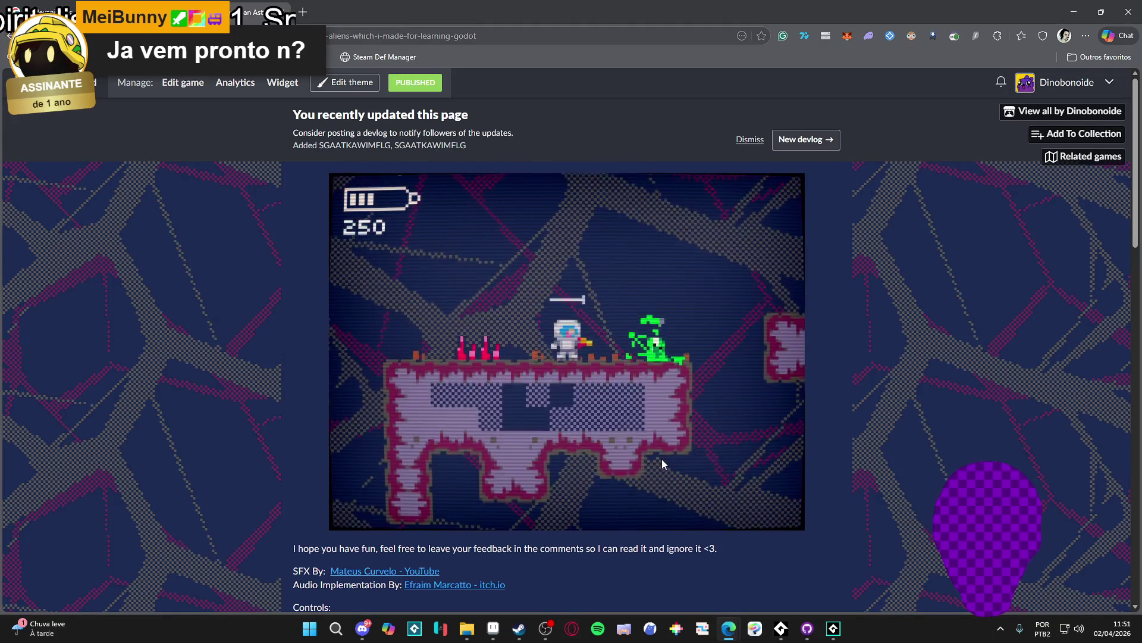
key(Right)
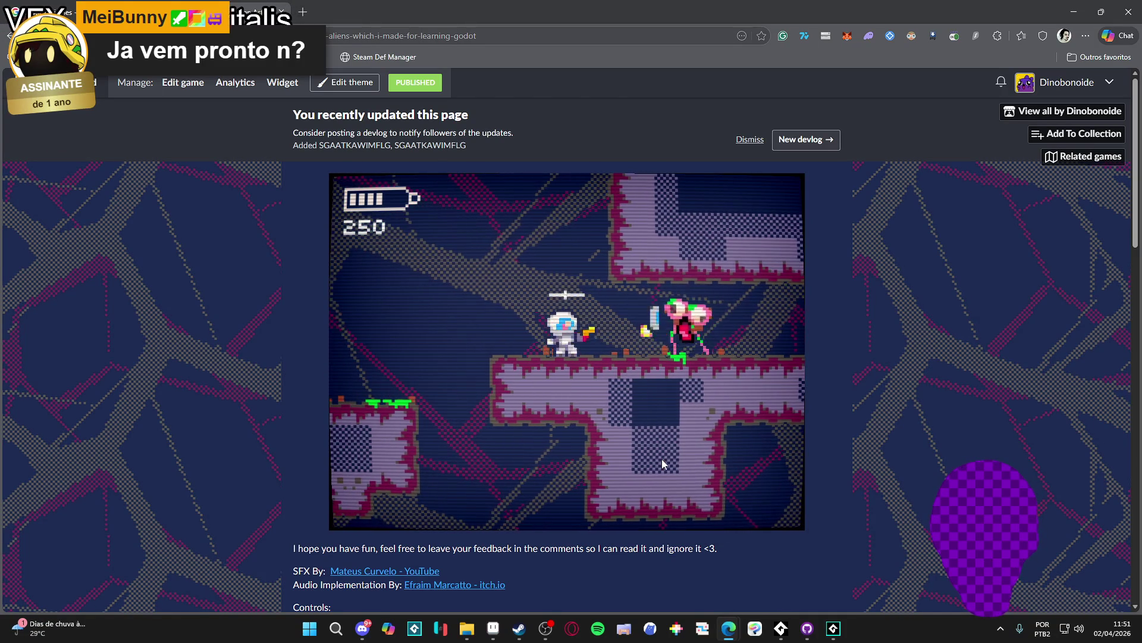
key(Right)
key(Right)
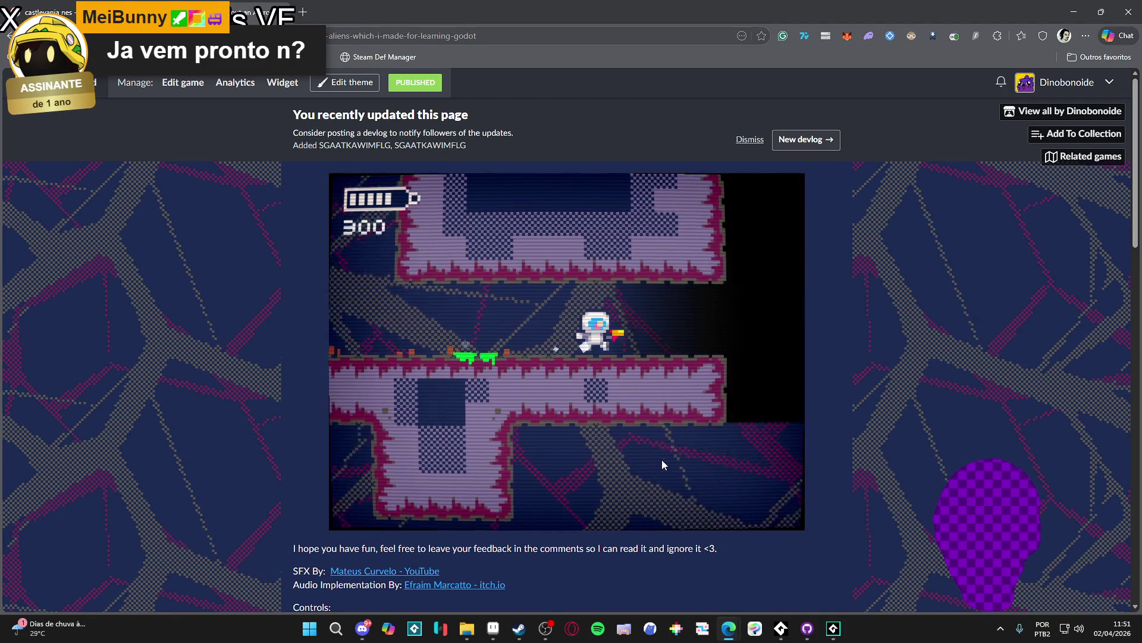
key(Right)
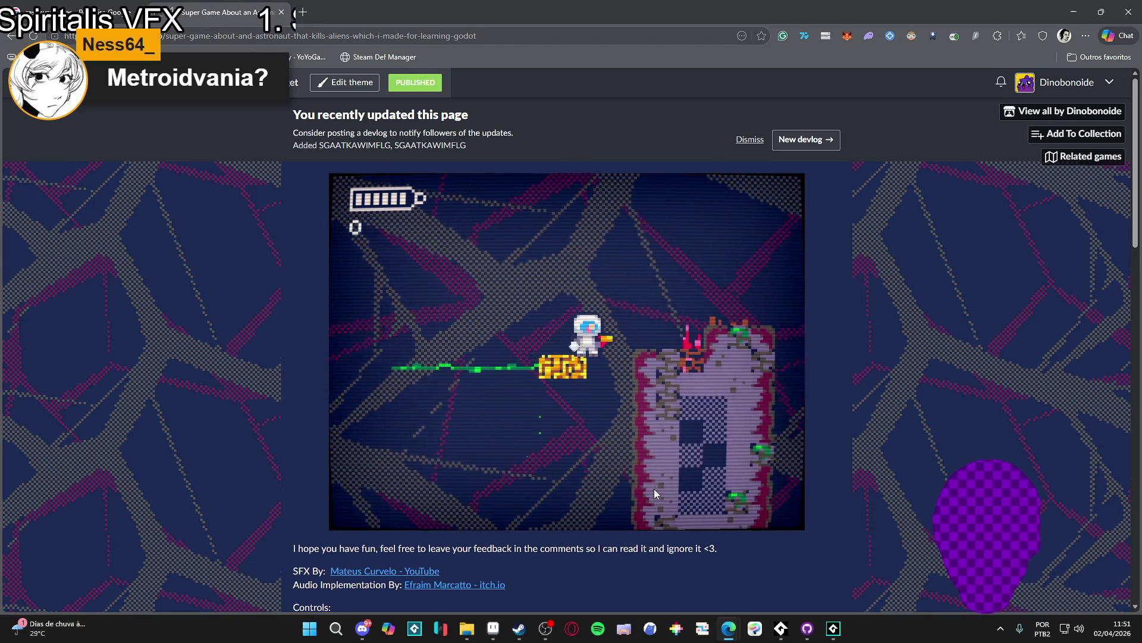
Hop between the moving yellow blocks and pink pillars to reach a new platform
key(space)
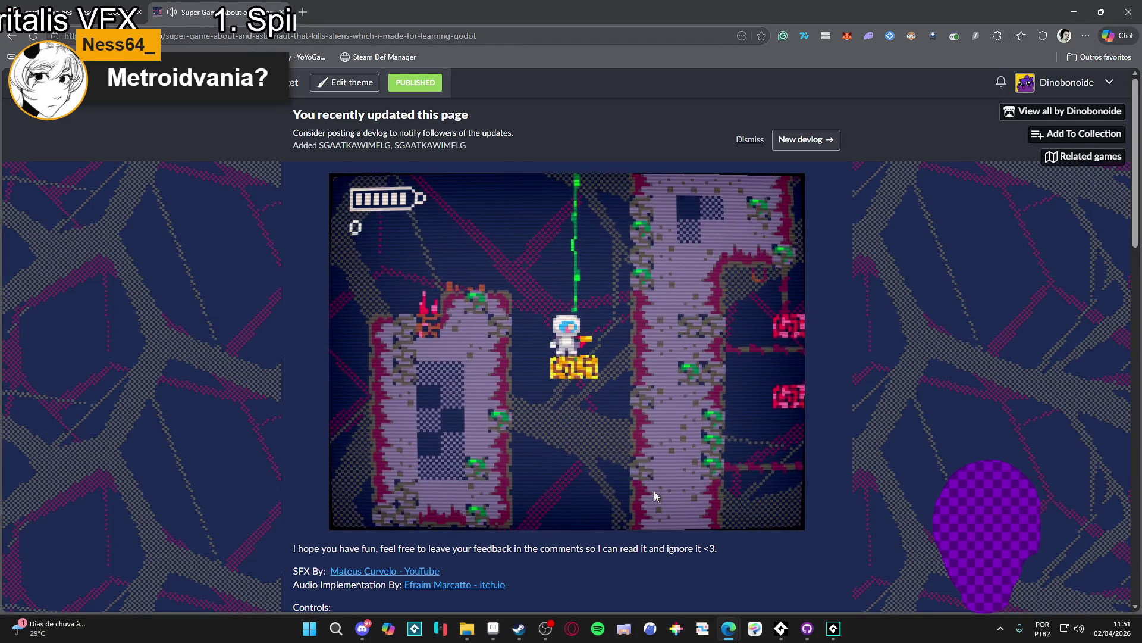
key(space)
key(space)
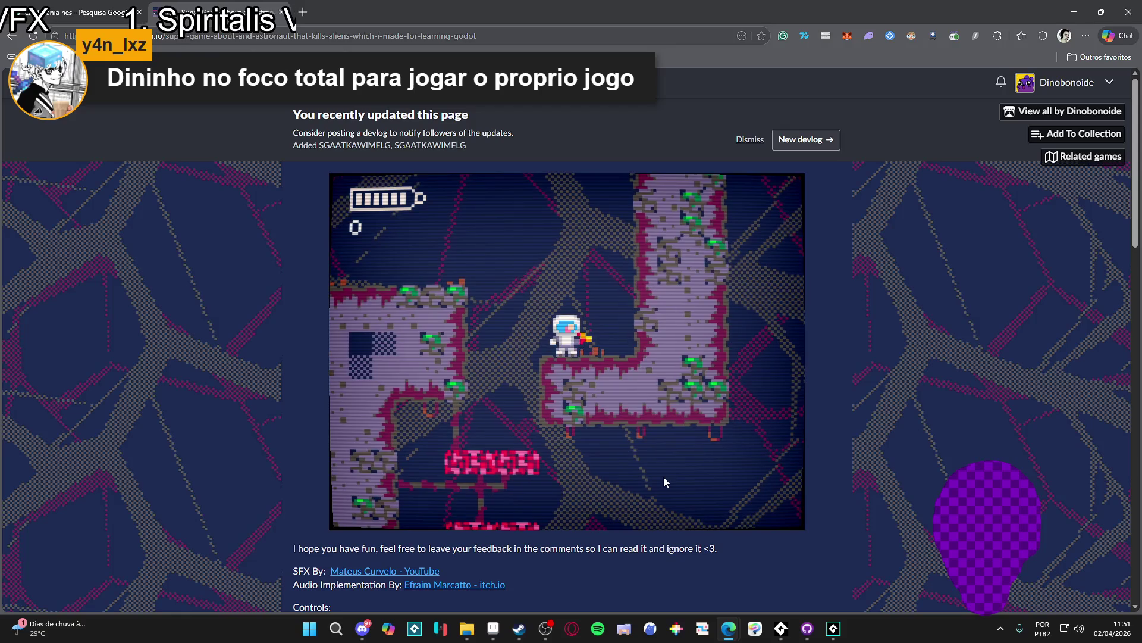
key(space)
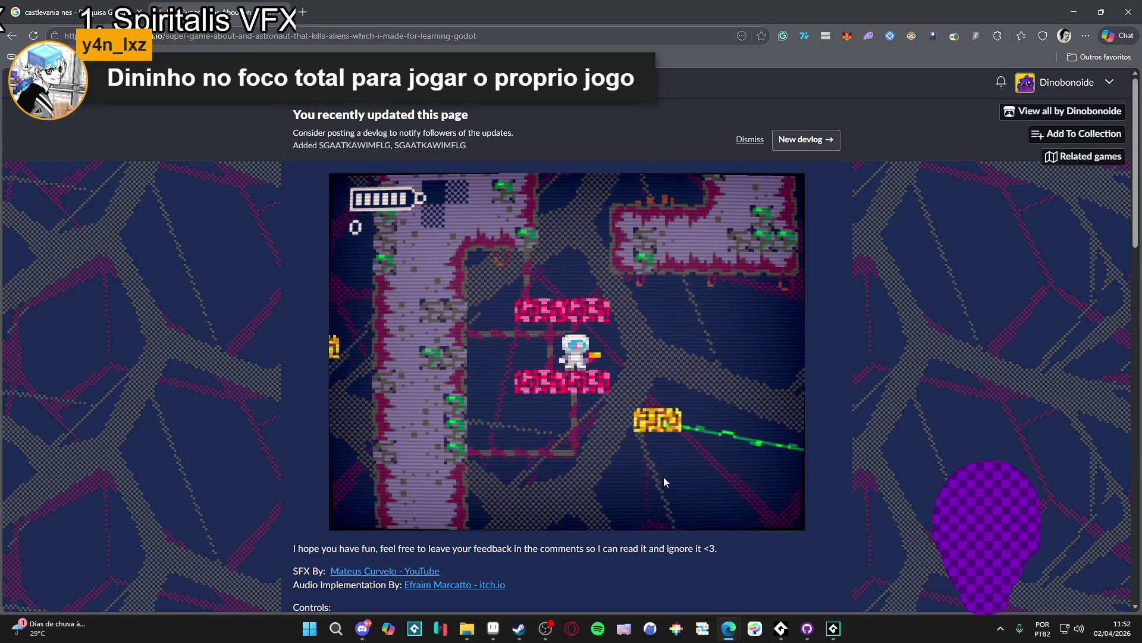
key(space)
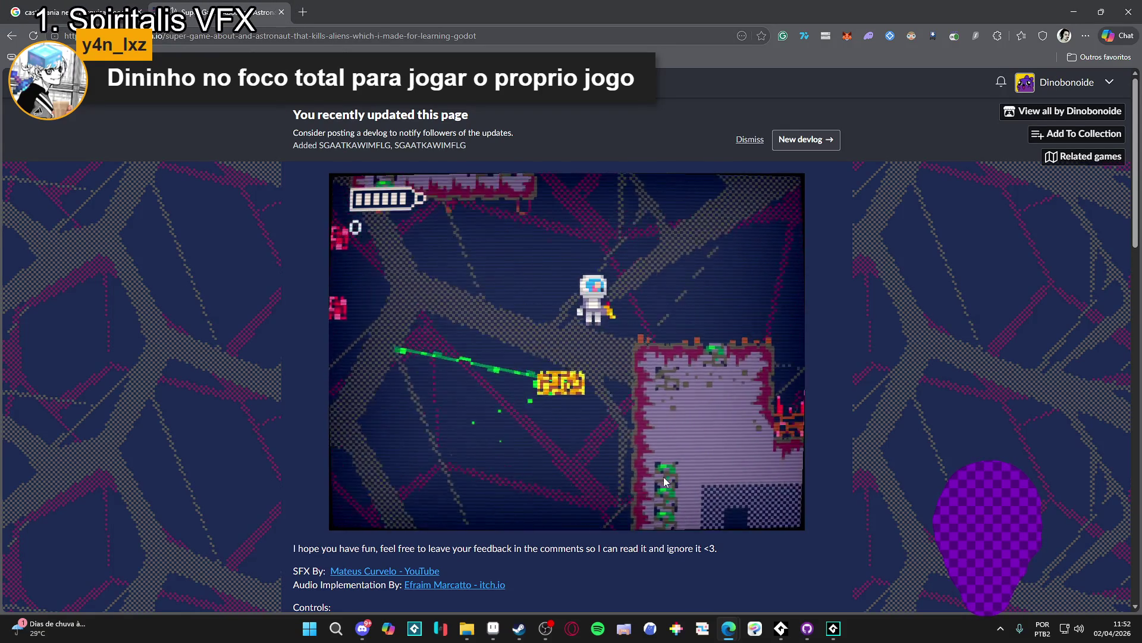
key(space)
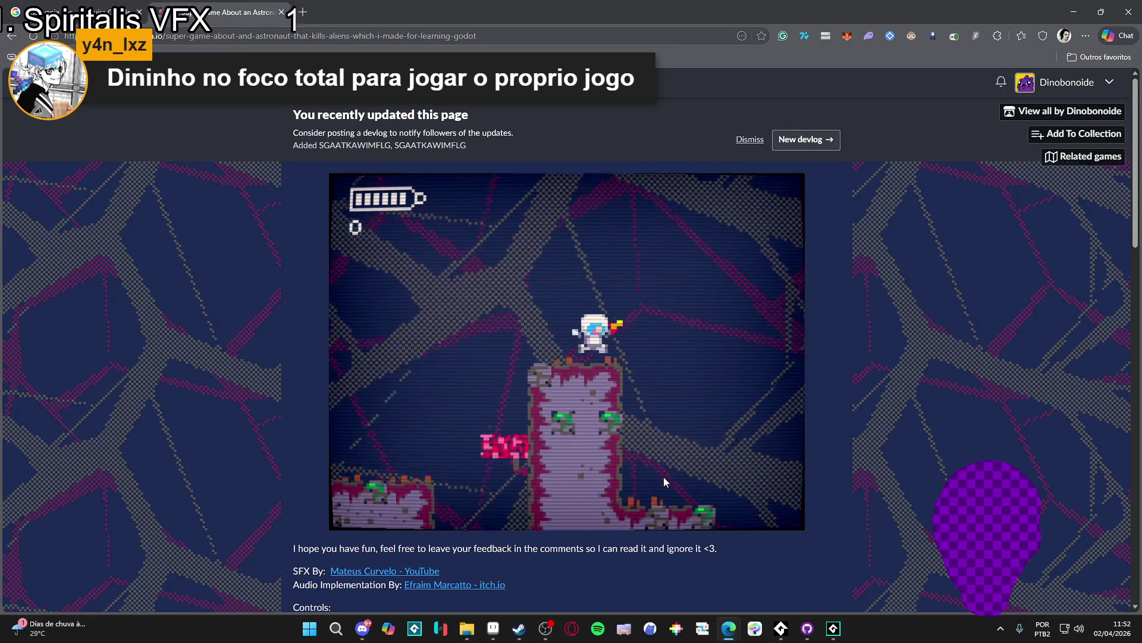
key(space)
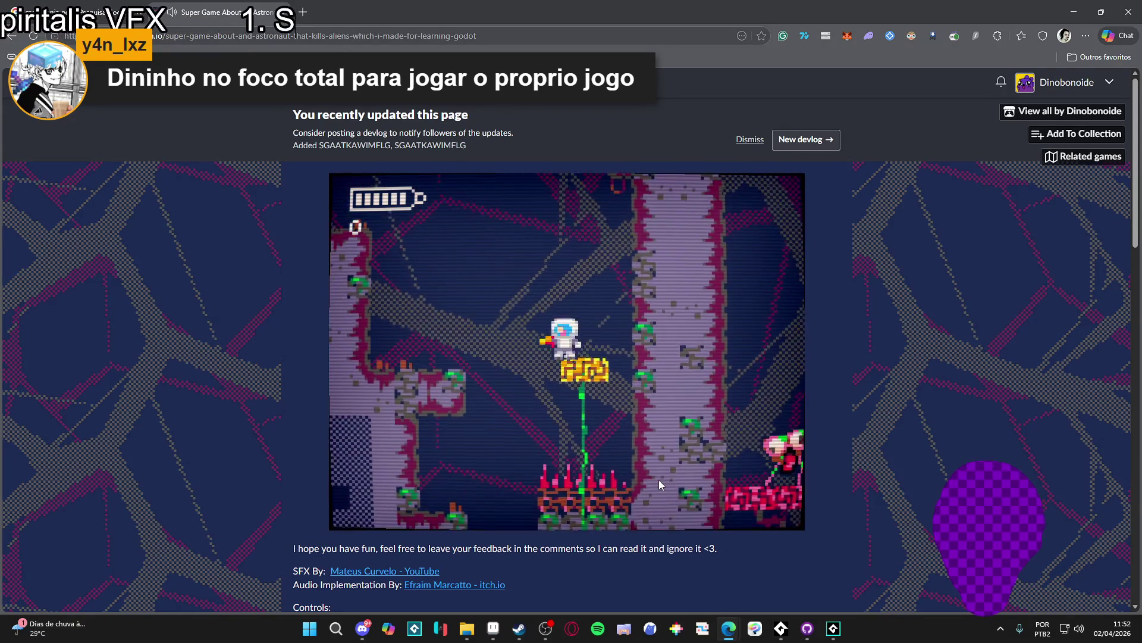
key(space)
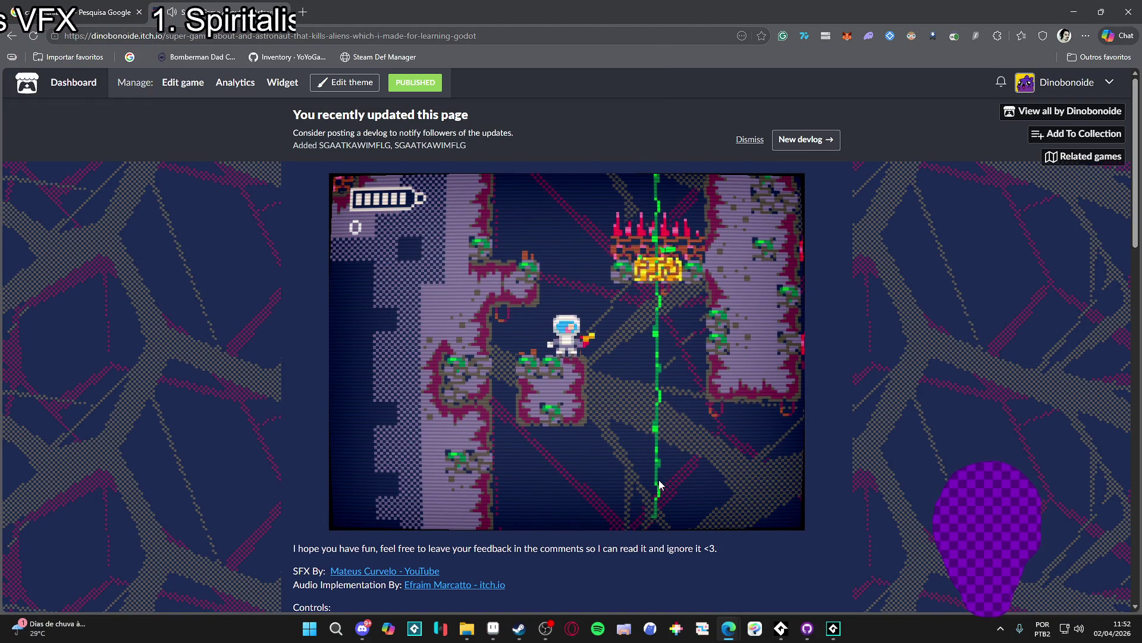
Ride the yellow blocks up to the pink platform and leap to the next block
key(Right)
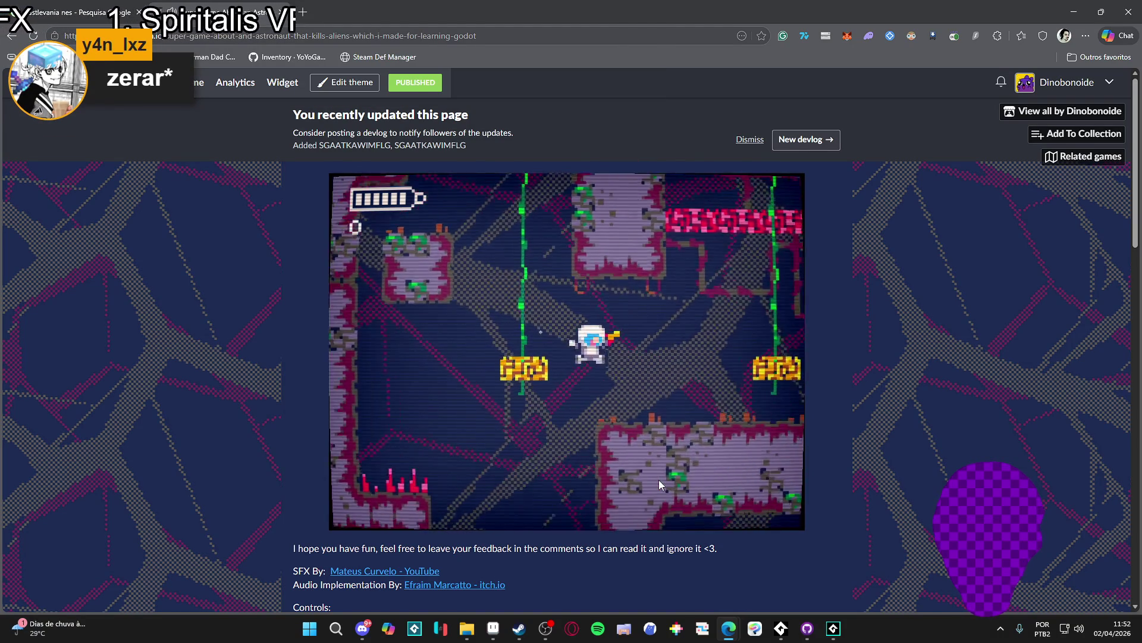
key(Left)
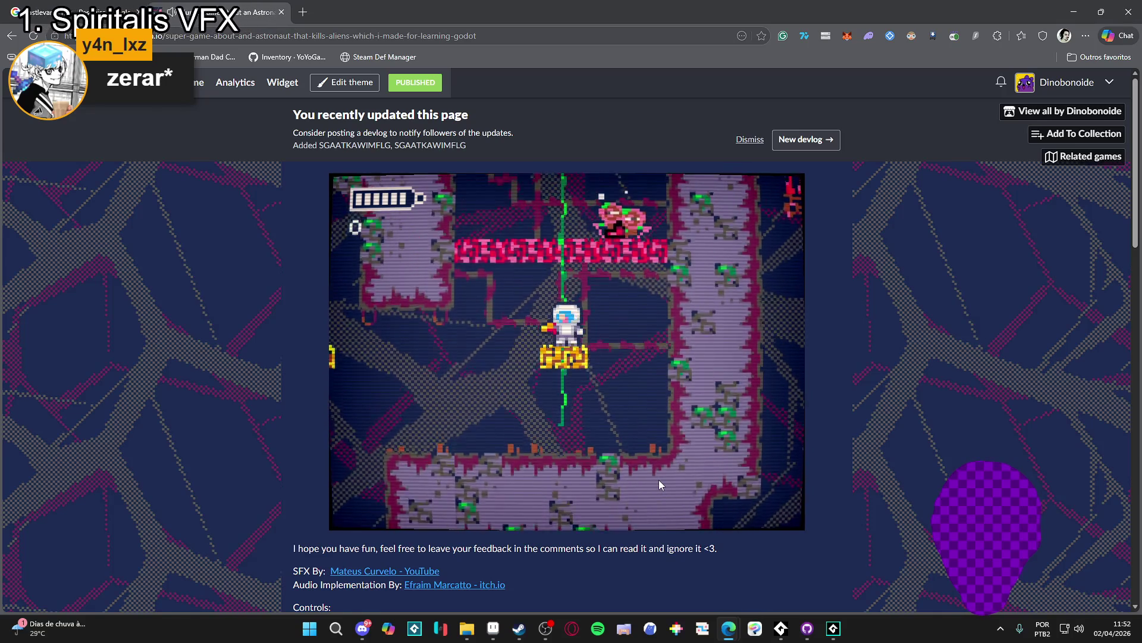
key(Right)
key(Up)
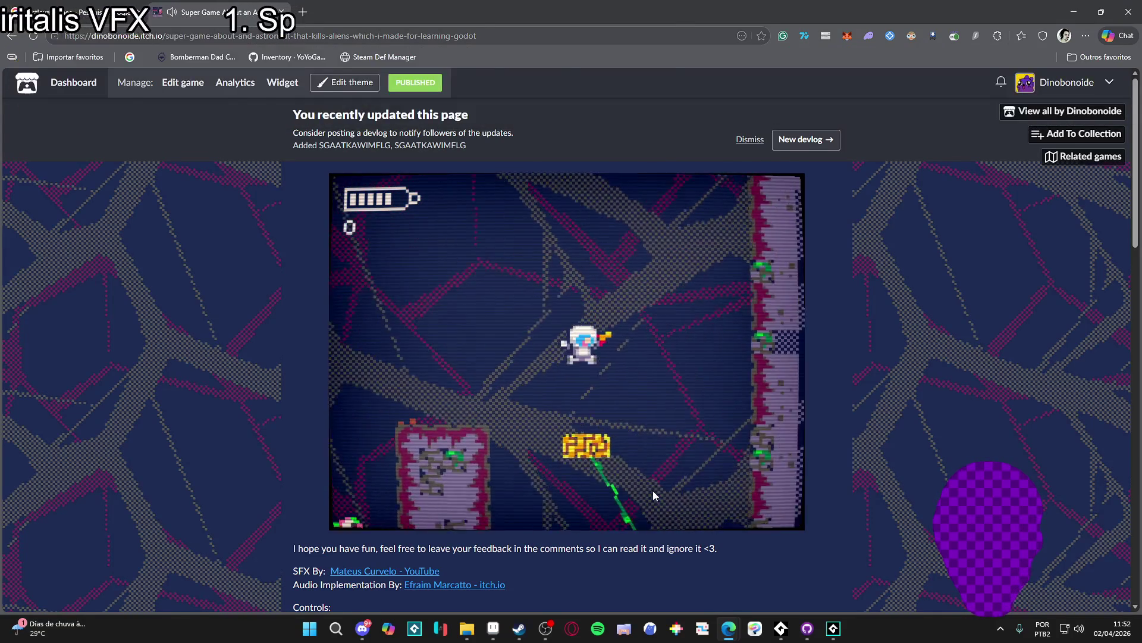
key(Left)
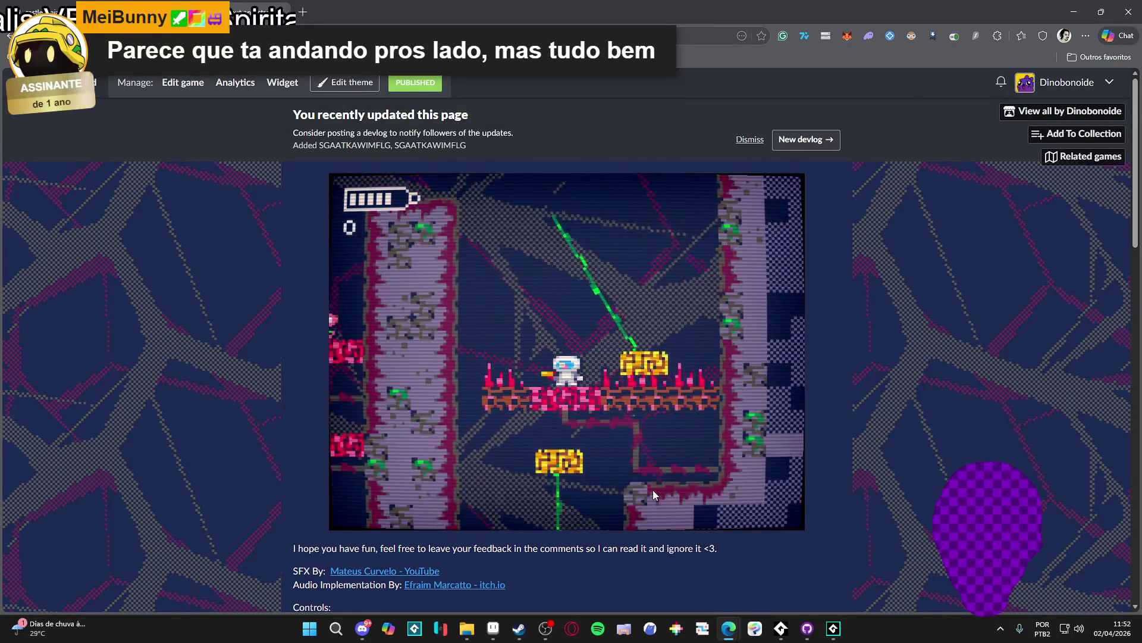
key(Right)
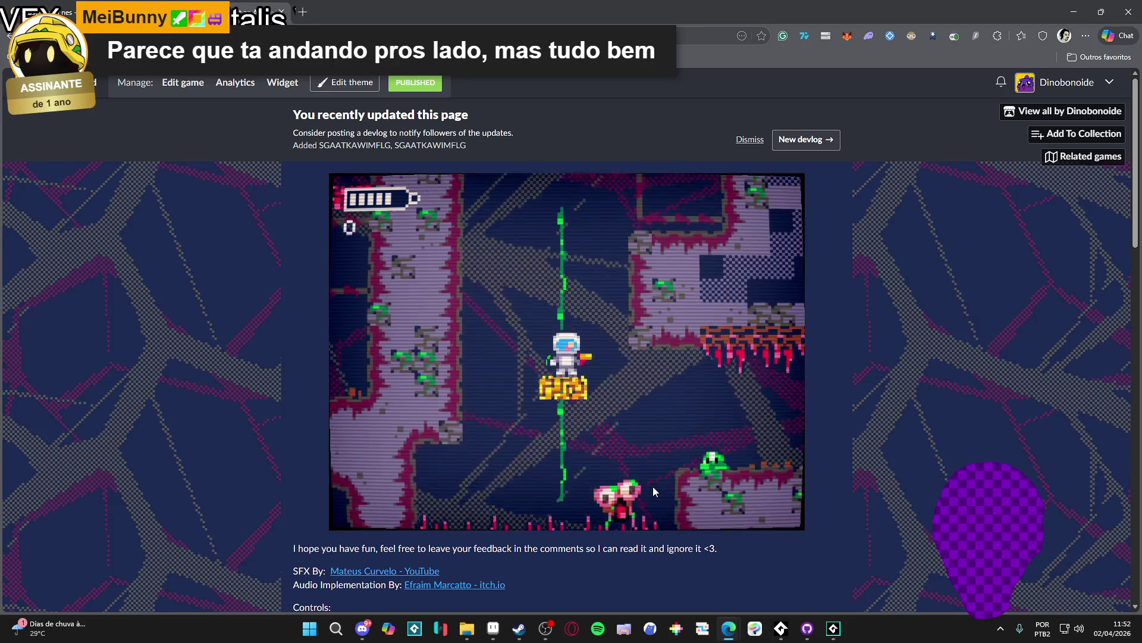
key(Up)
Kill the green enemy for 50 points, drop down the shaft and fire at the red enemy
key(Right)
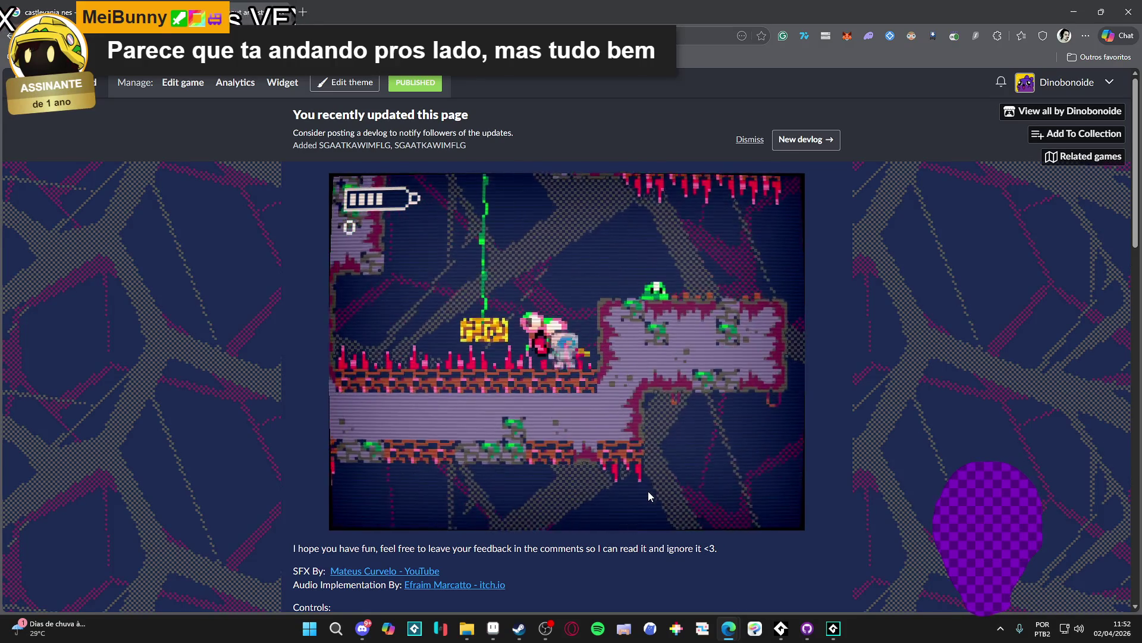
key(Right)
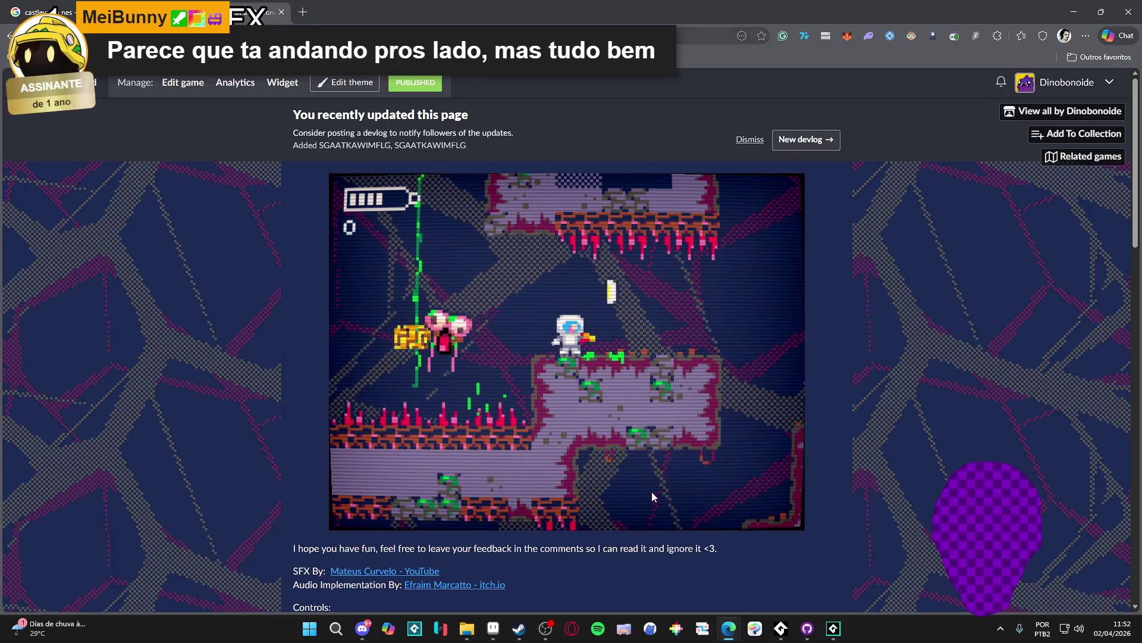
key(Left)
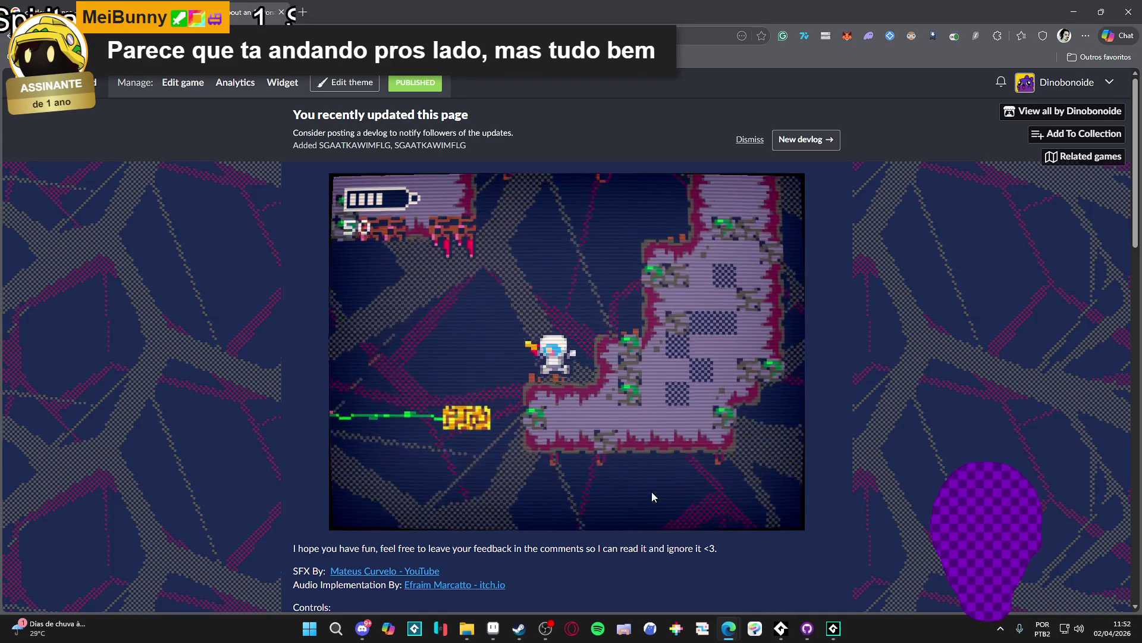
key(x)
key(Right)
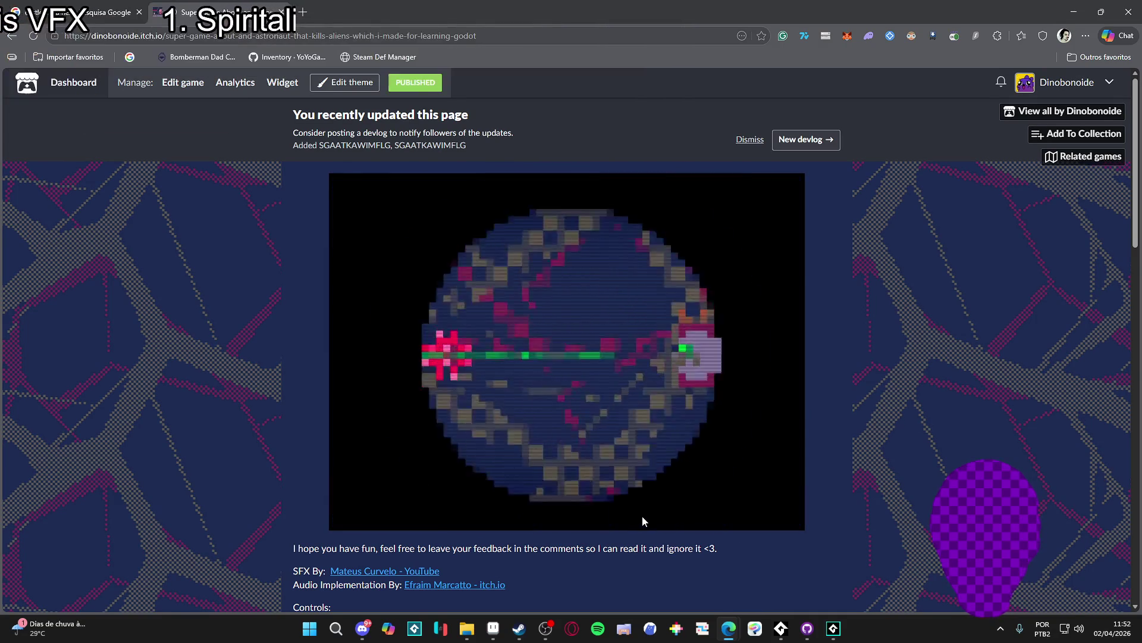
Land on the moving yellow rail platform, jump over the tower and return to the block
key(Right)
key(Left)
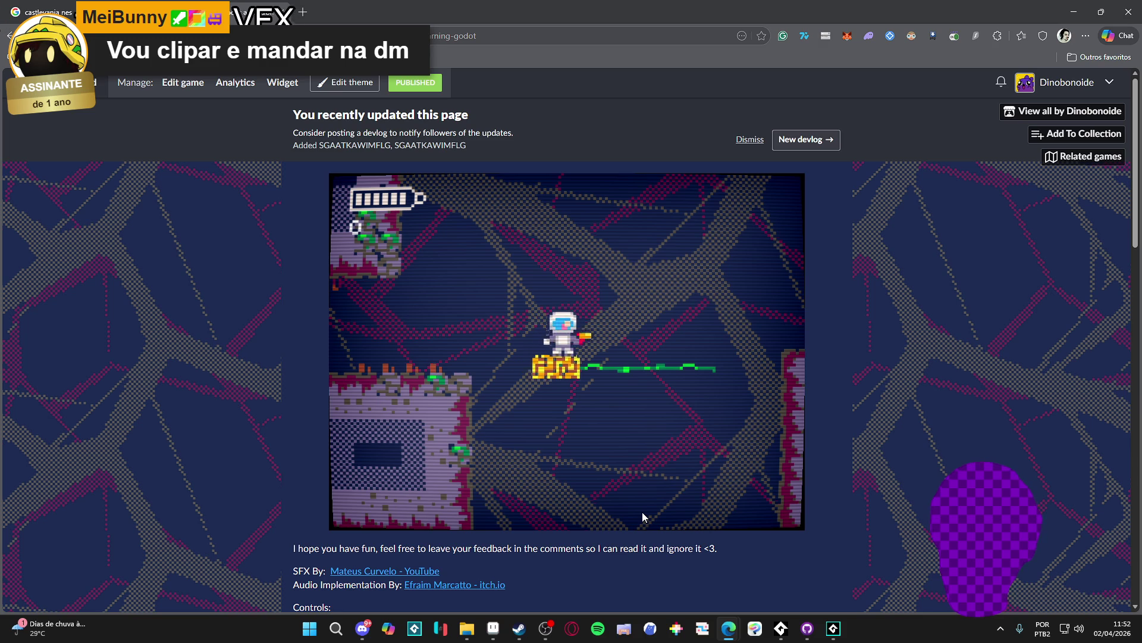
key(space)
key(Right)
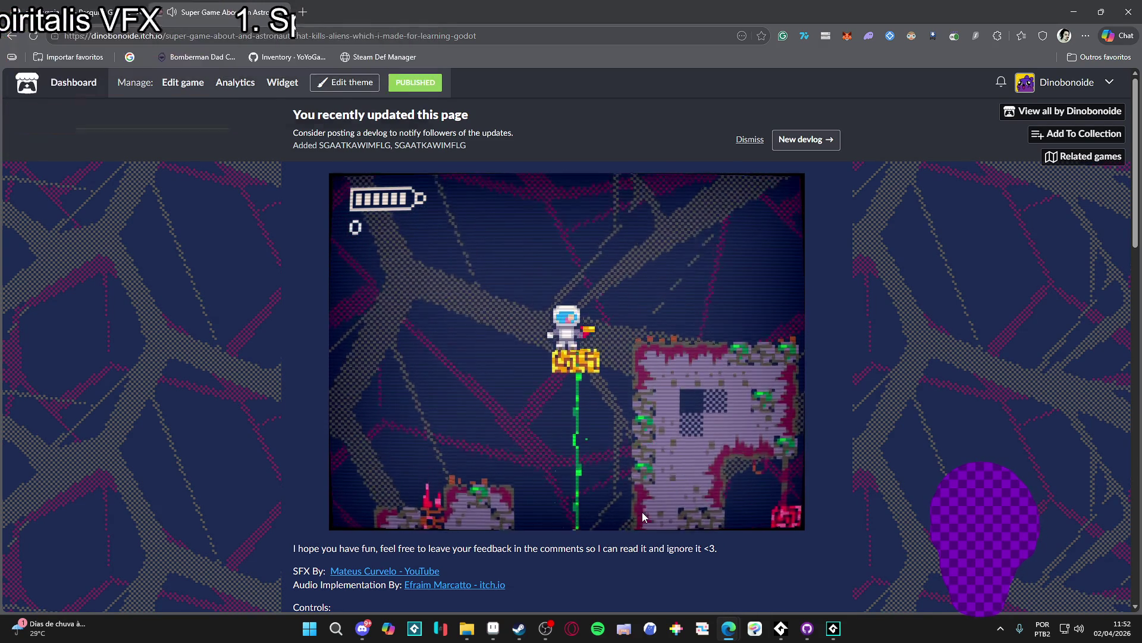
key(Right)
key(Right)
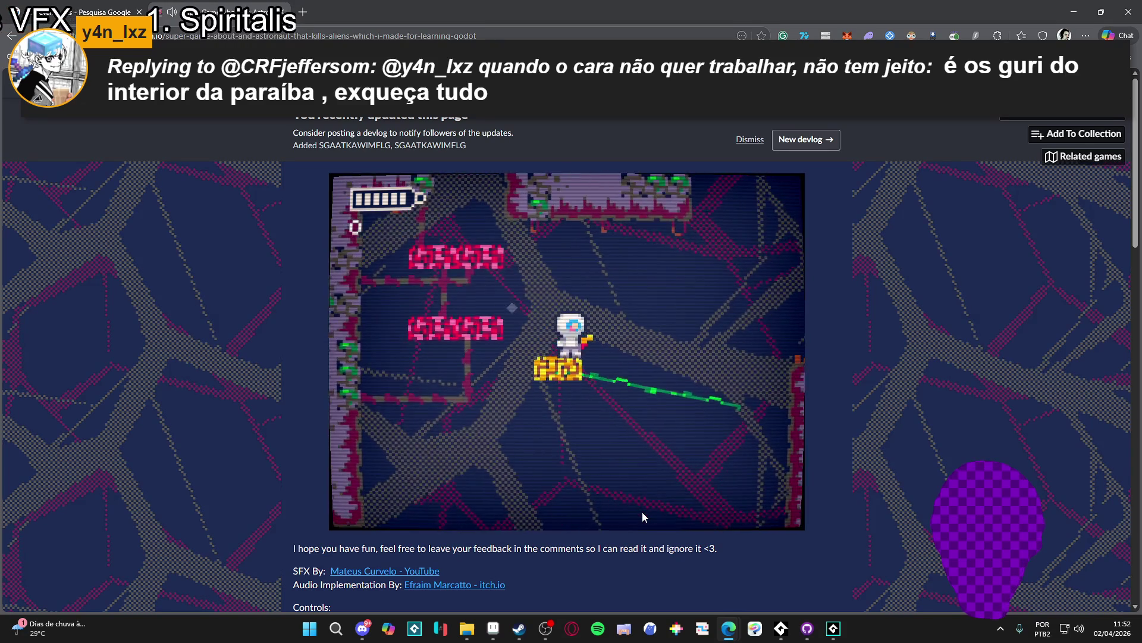
key(space)
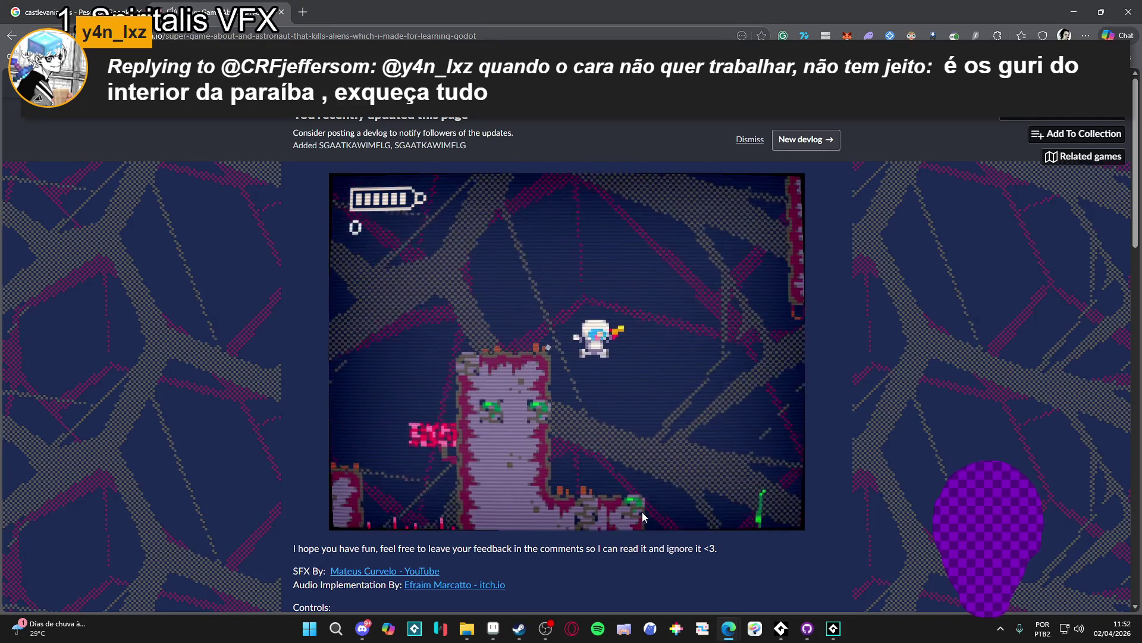
key(Left)
key(Right)
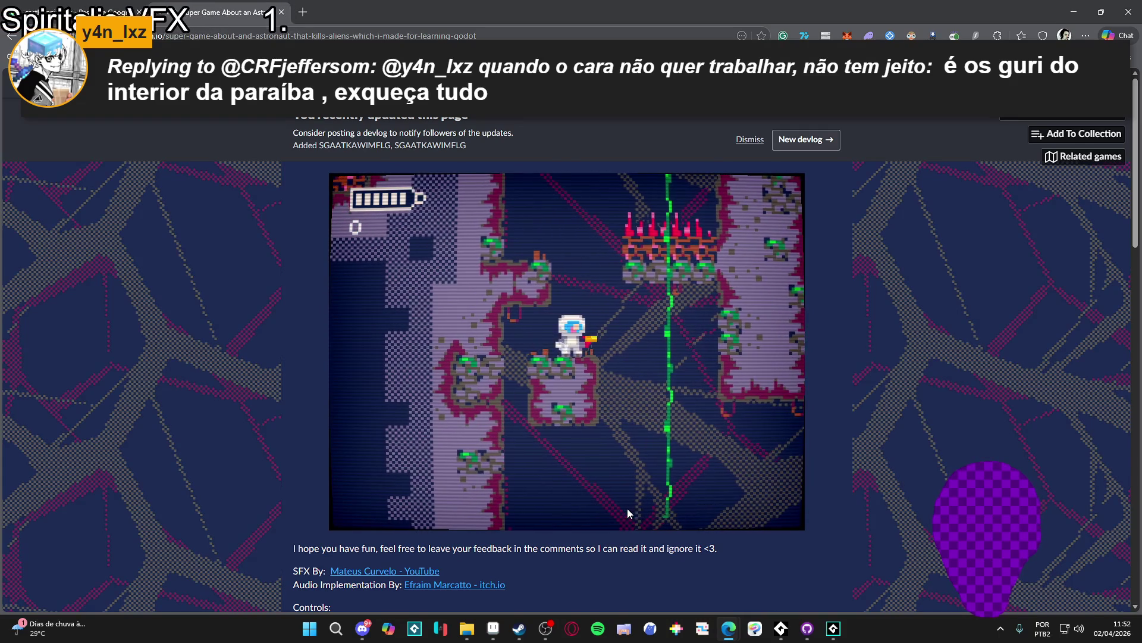
key(Right)
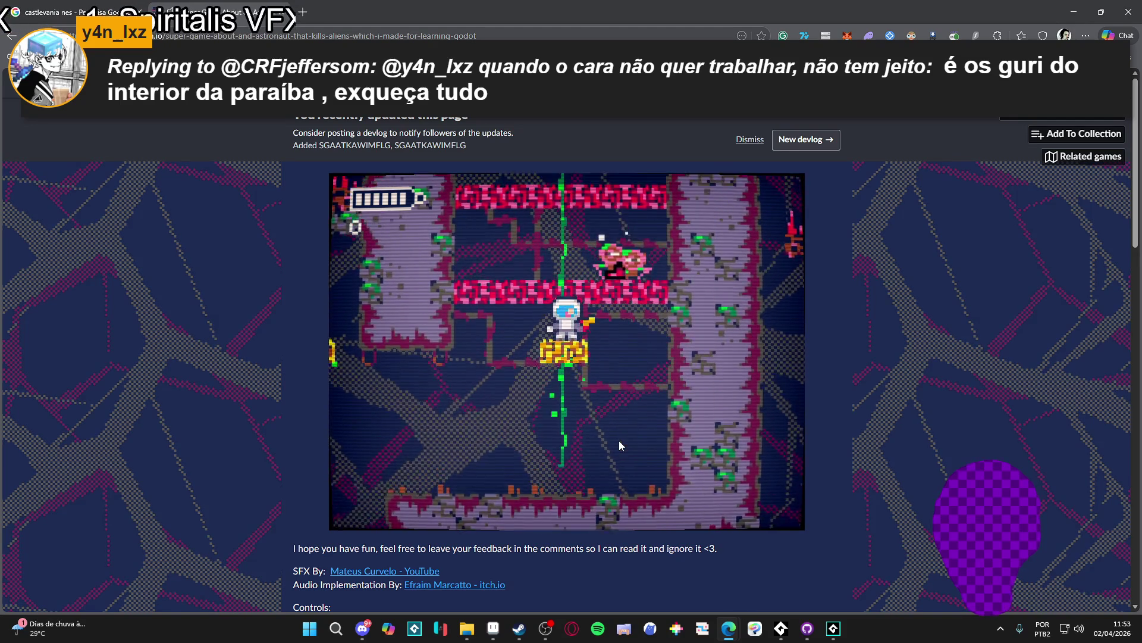
Jump to the red platform, climb past the enemies and drop into the lower area
key(space)
key(Right)
key(space)
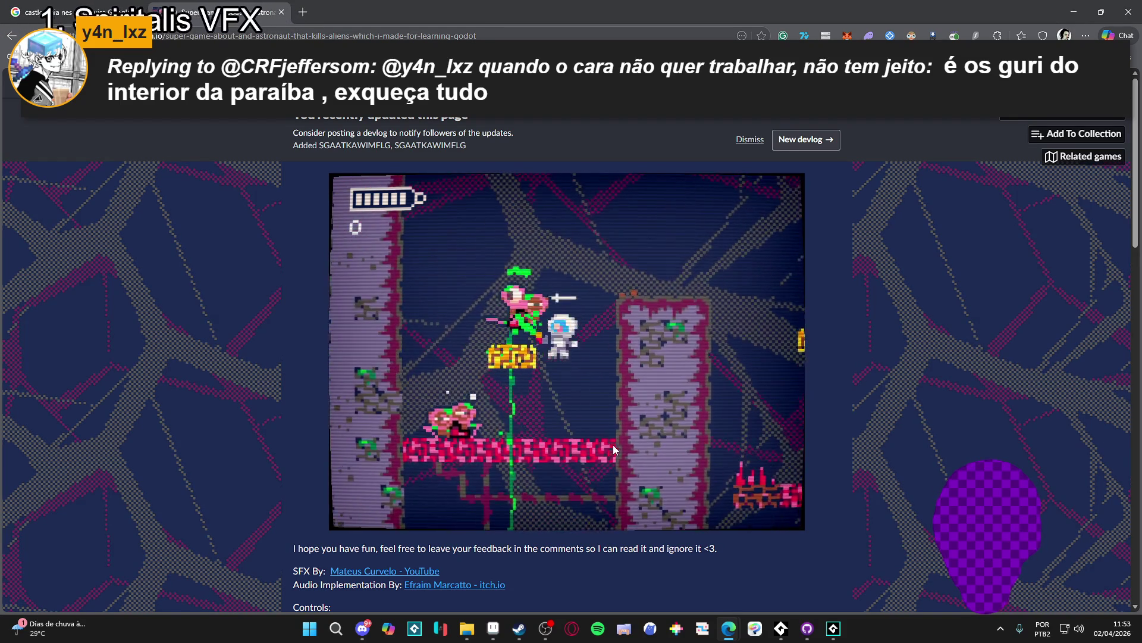
key(space)
key(Left)
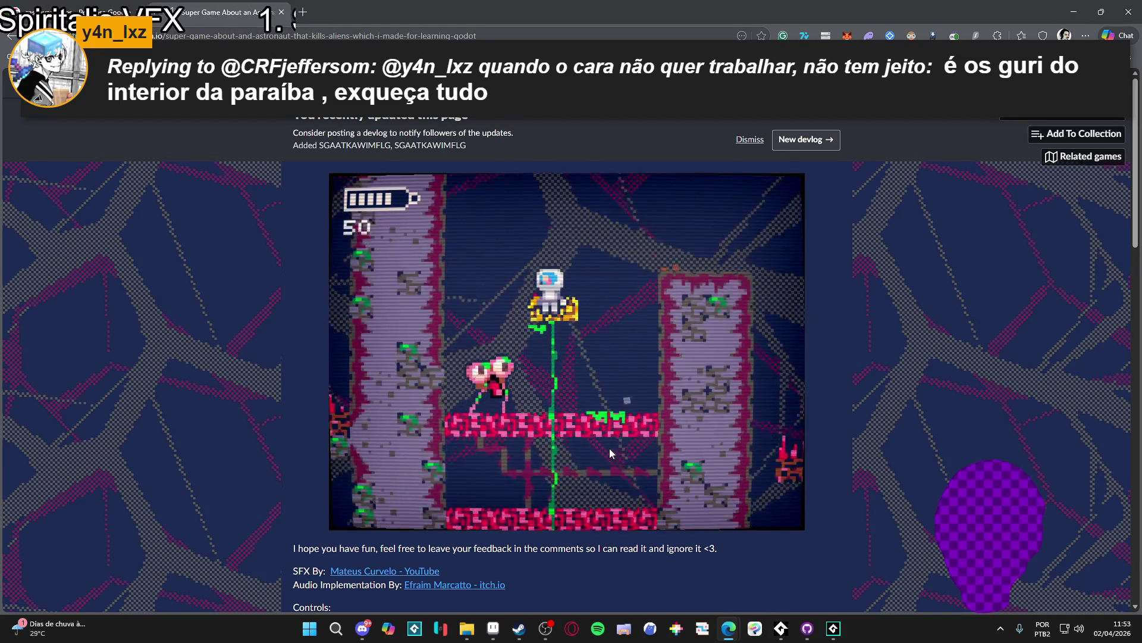
key(space)
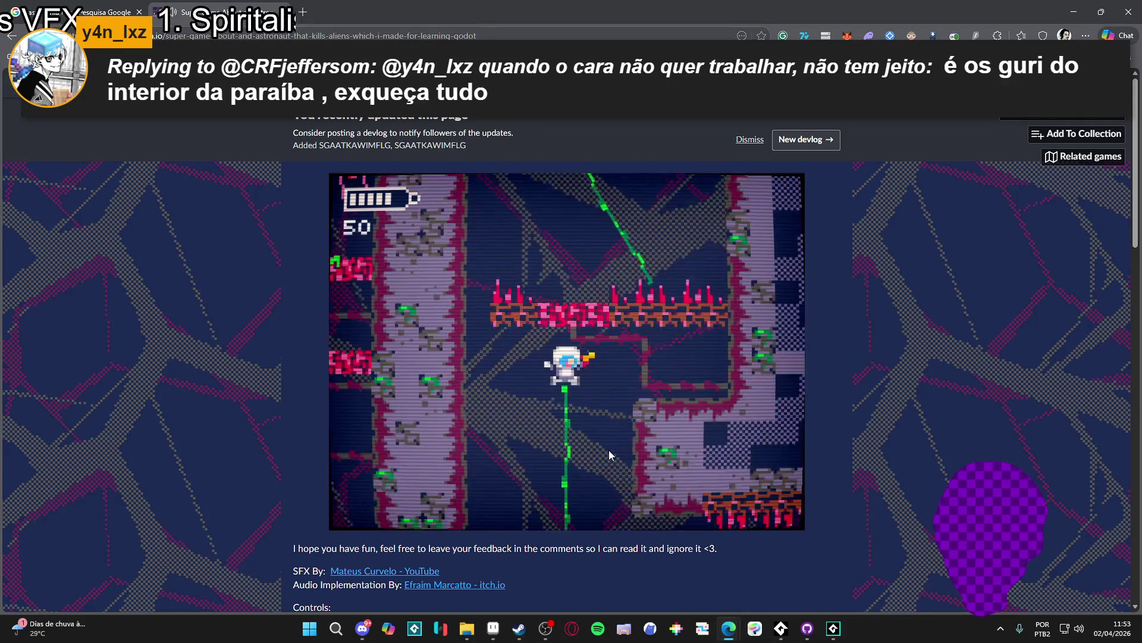
key(space)
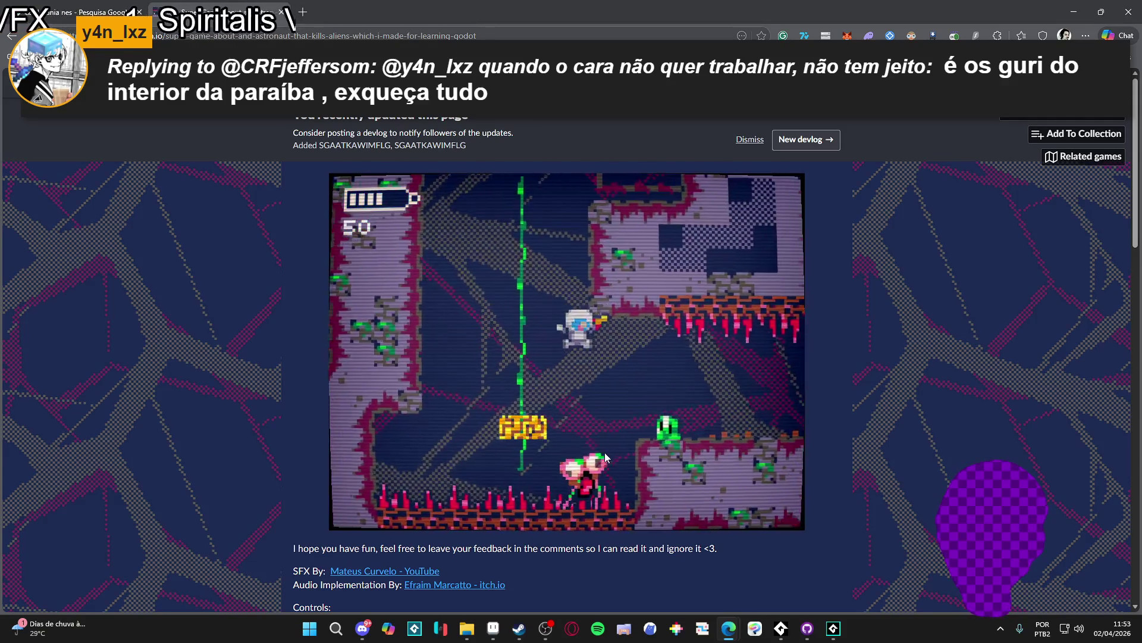
key(Right)
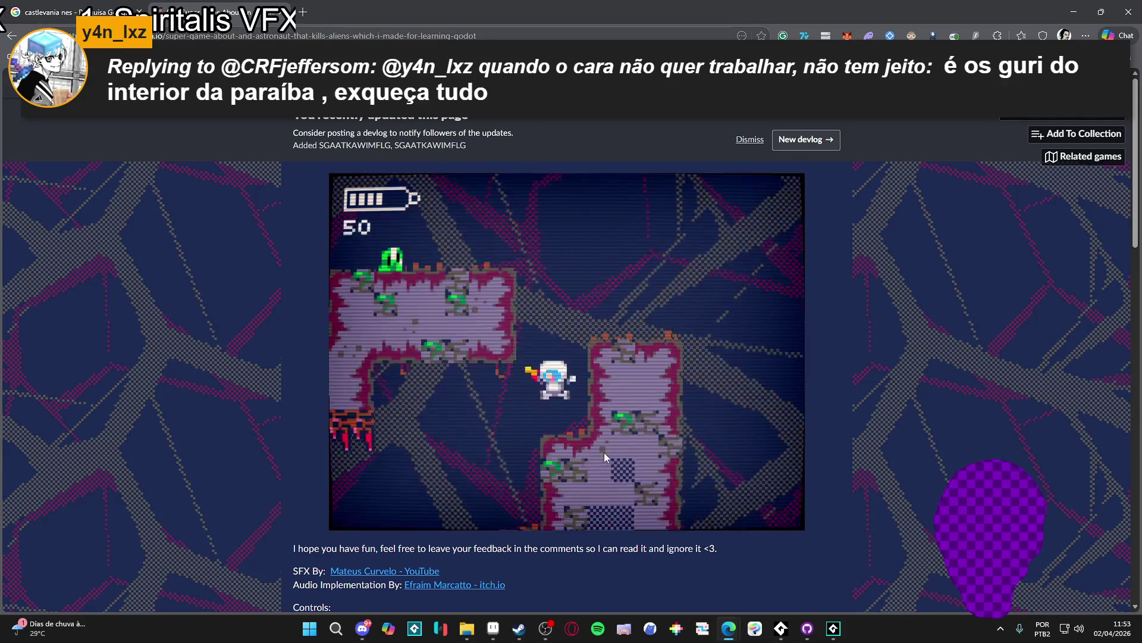
Leap between the yellow blocks and the rock platform, heading left toward the rock area
key(Left)
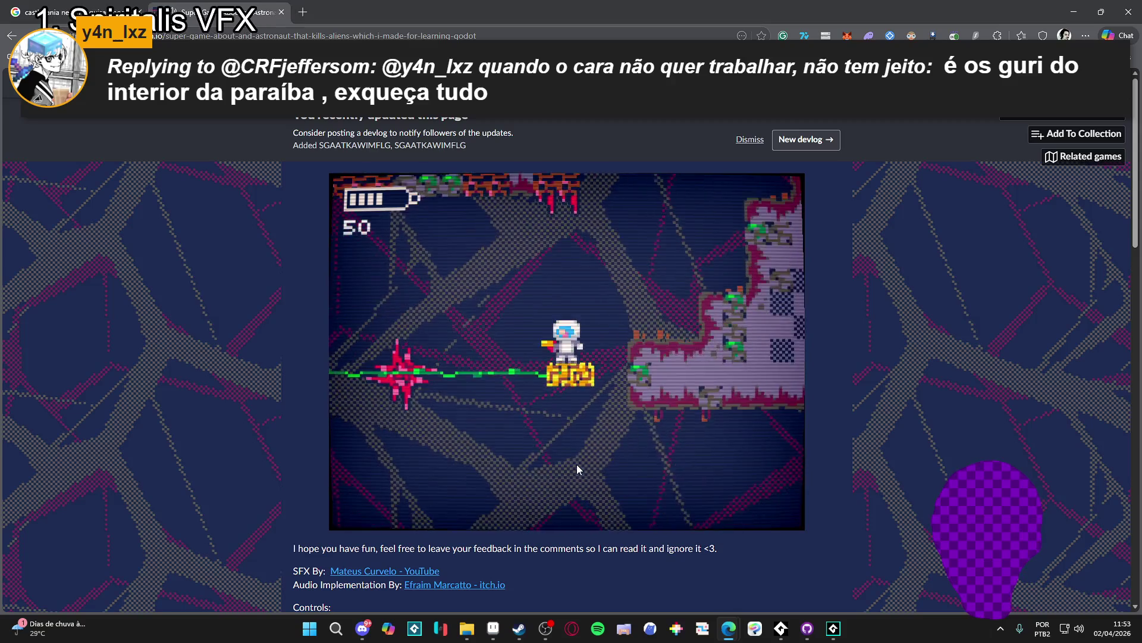
key(Right)
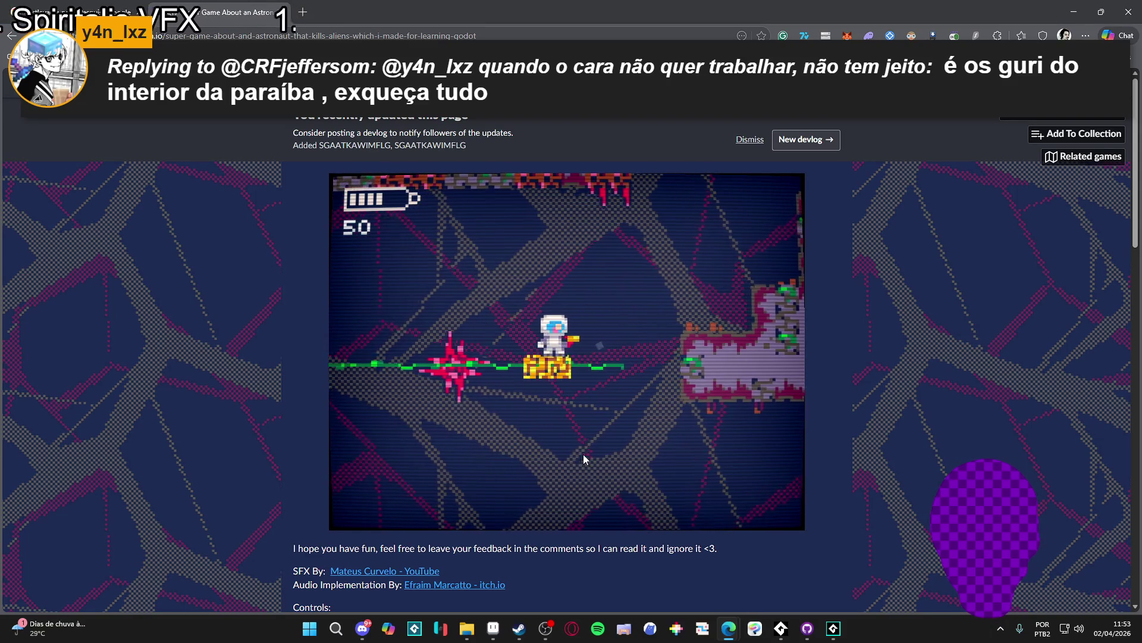
key(space)
key(Left)
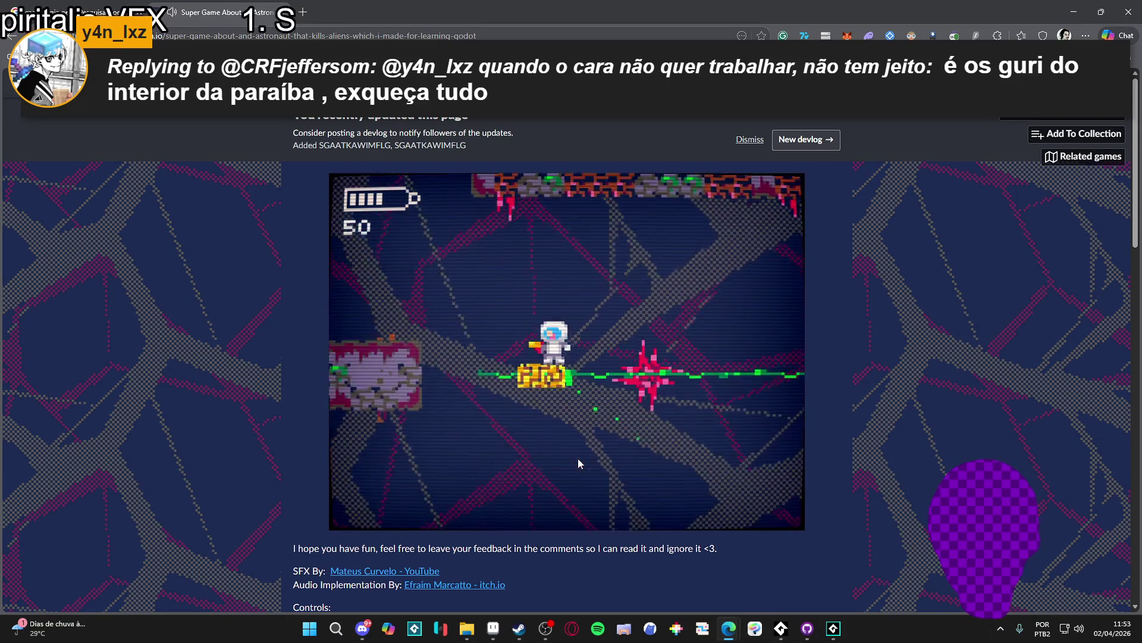
key(space)
key(Left)
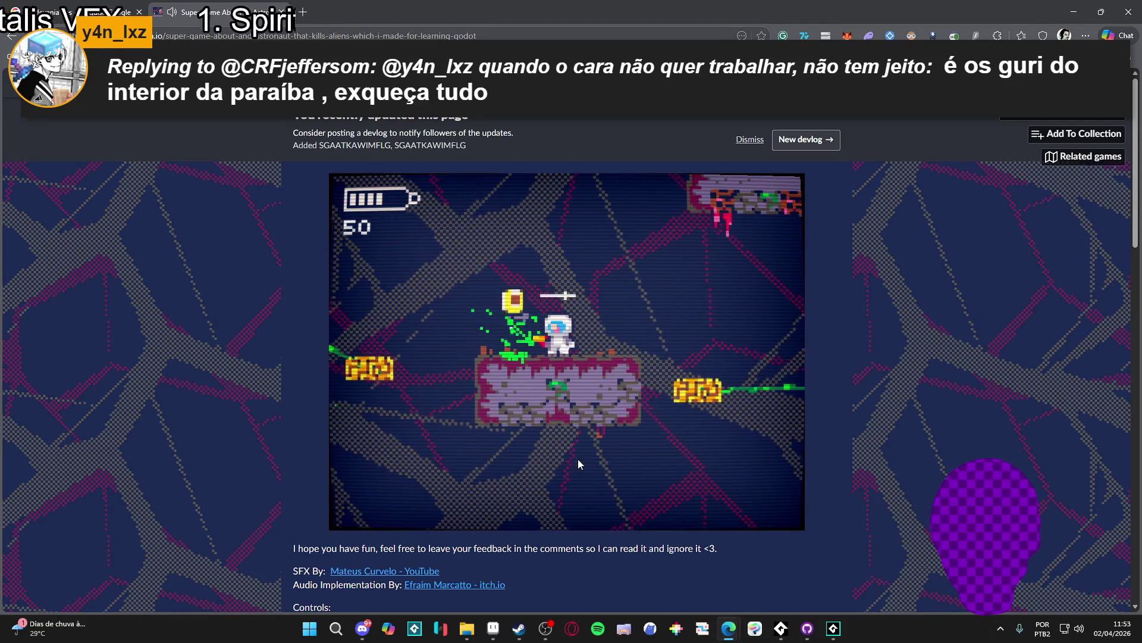
key(Left)
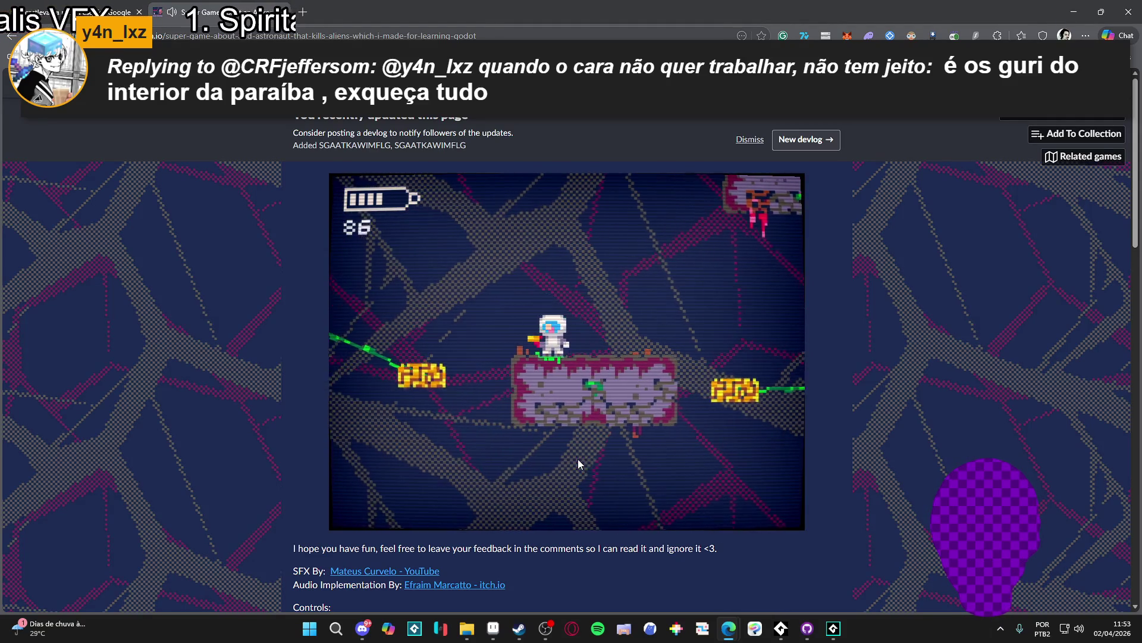
key(space)
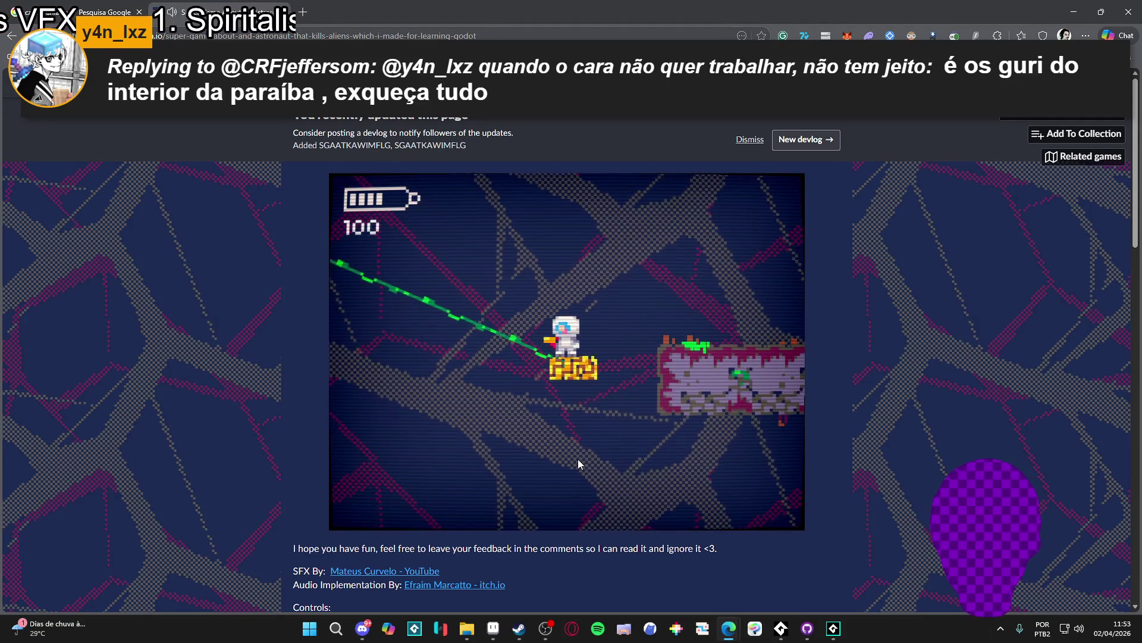
key(Right)
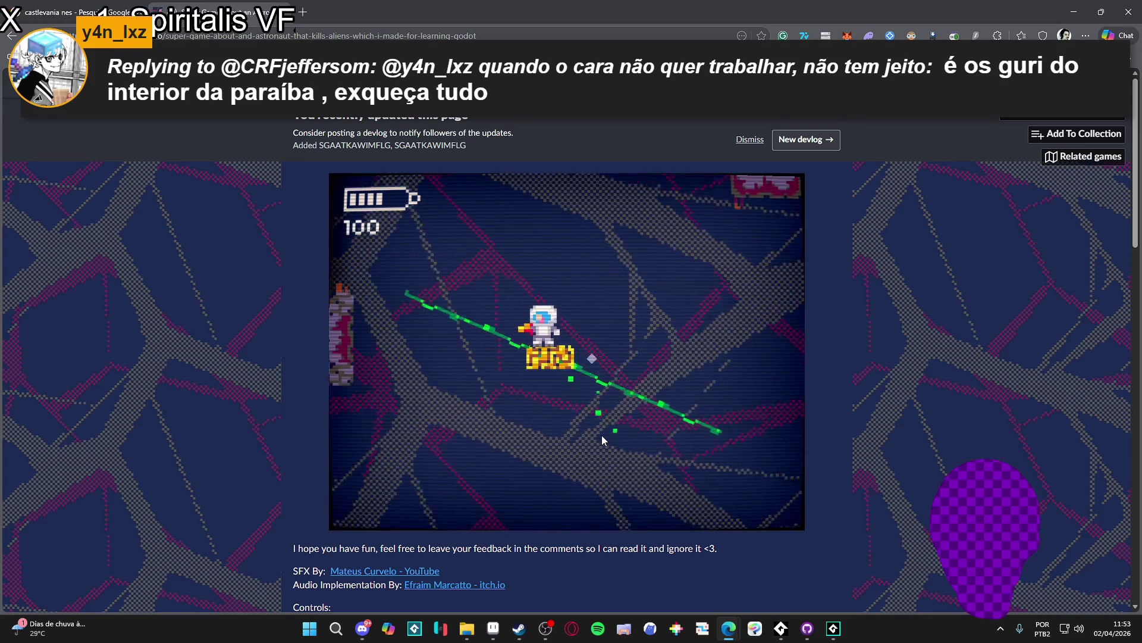
key(space)
key(Left)
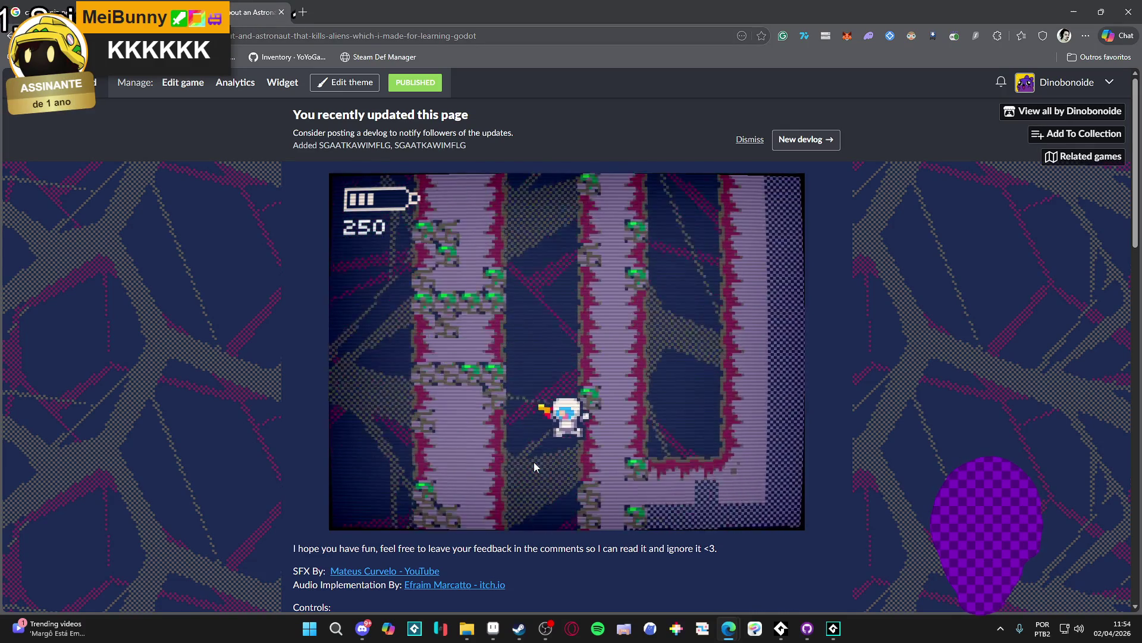
Walk the astronaut right after landing at the bottom of the shaft
key(Right)
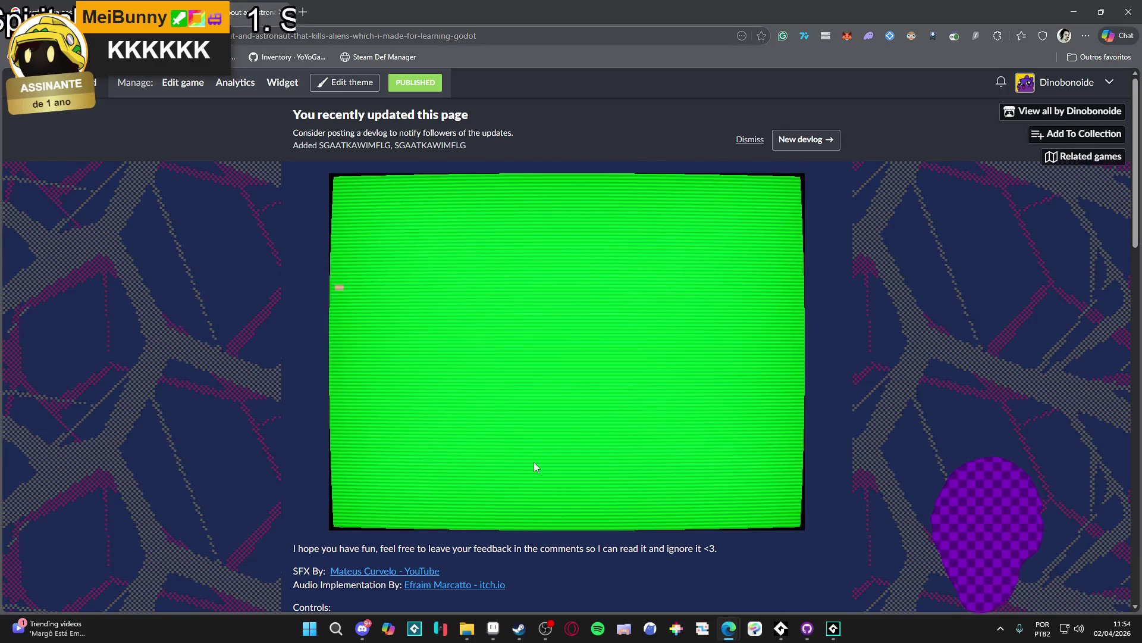
Walk right through the new rooms, dropping below a platform to reach the next cave room
key(Right)
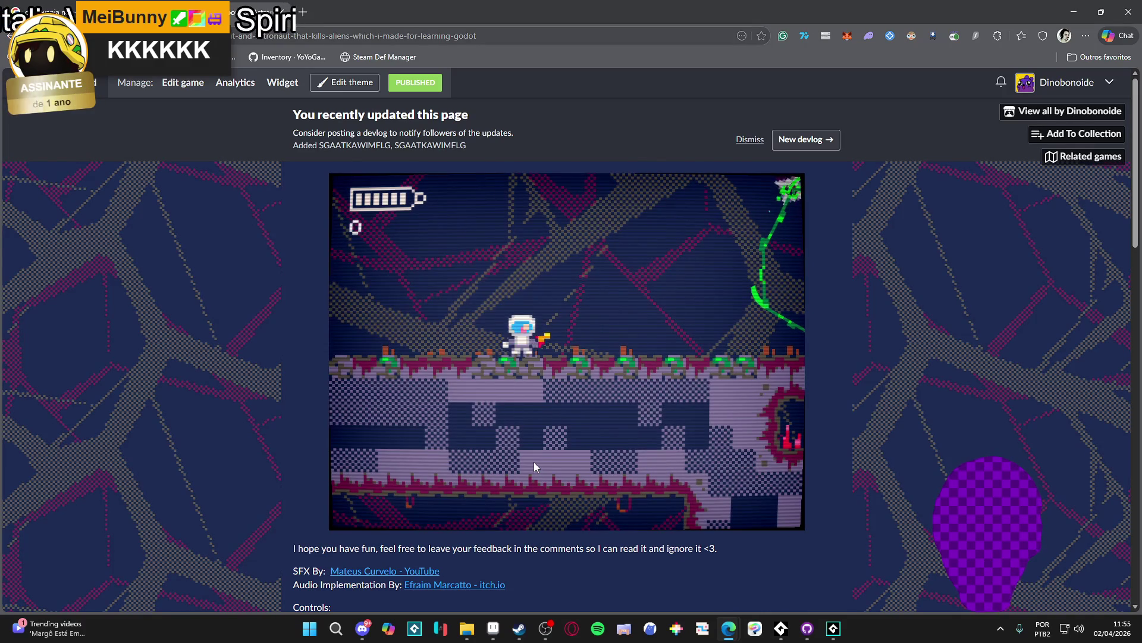
key(Right)
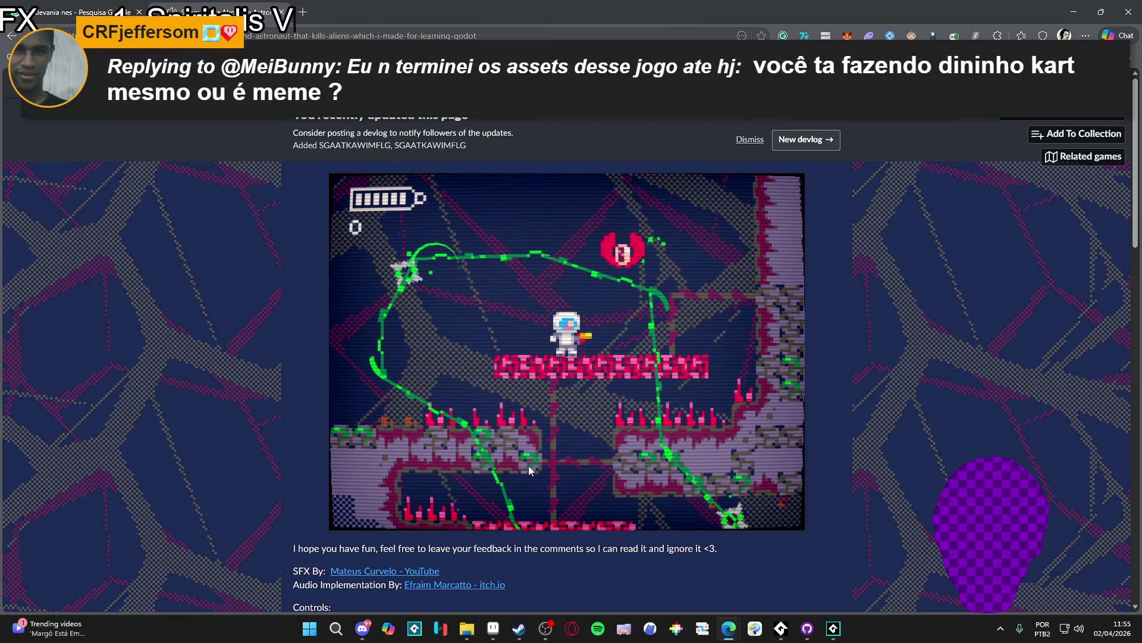
key(Down)
key(Right)
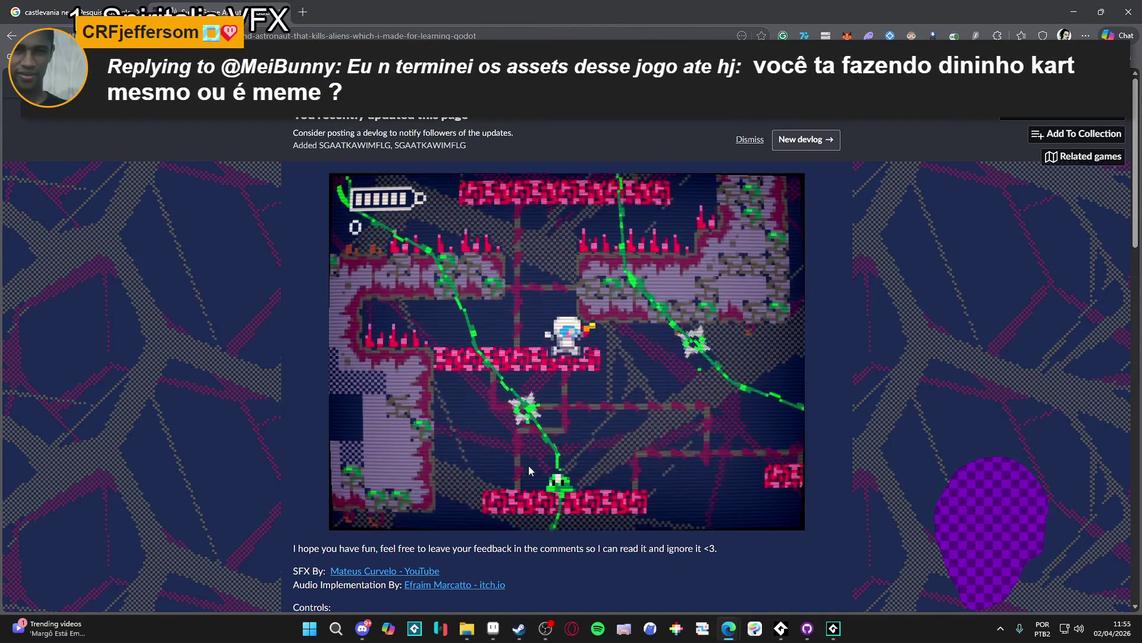
key(Right)
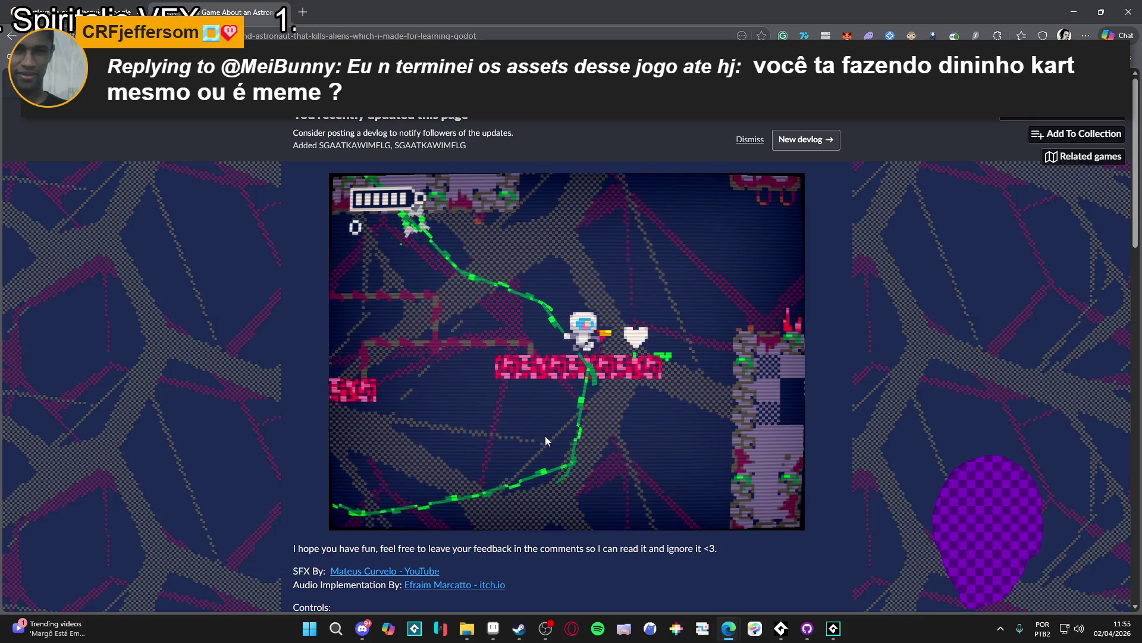
key(Right)
key(Right)
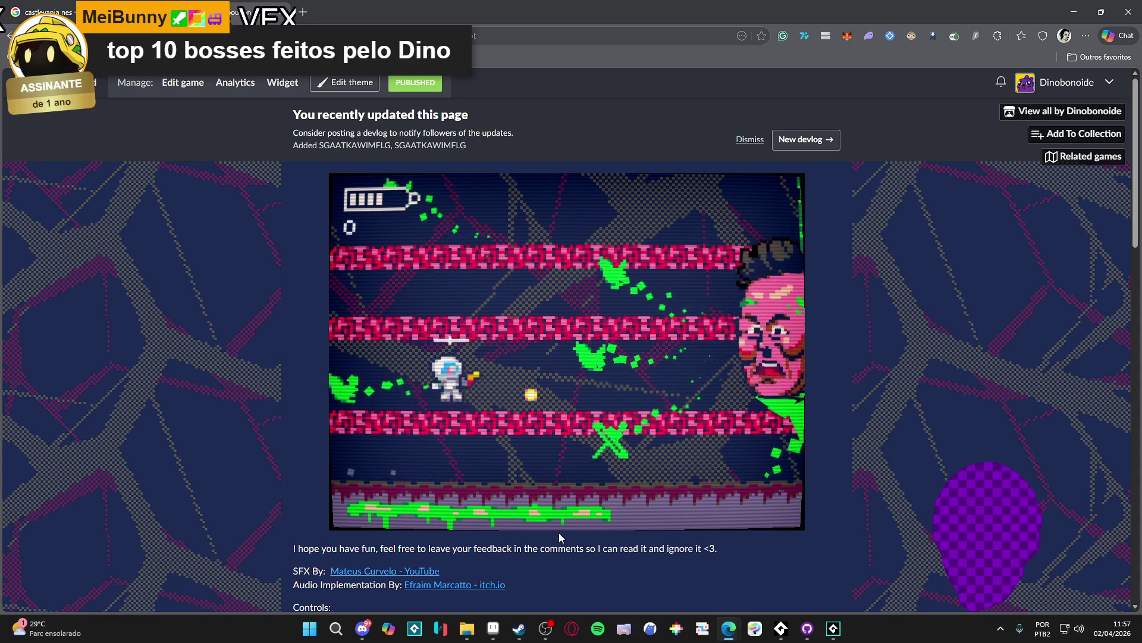
Focus the embedded game, then jump the astronaut onto the middle platform while firing at the boss
double_click(559, 533)
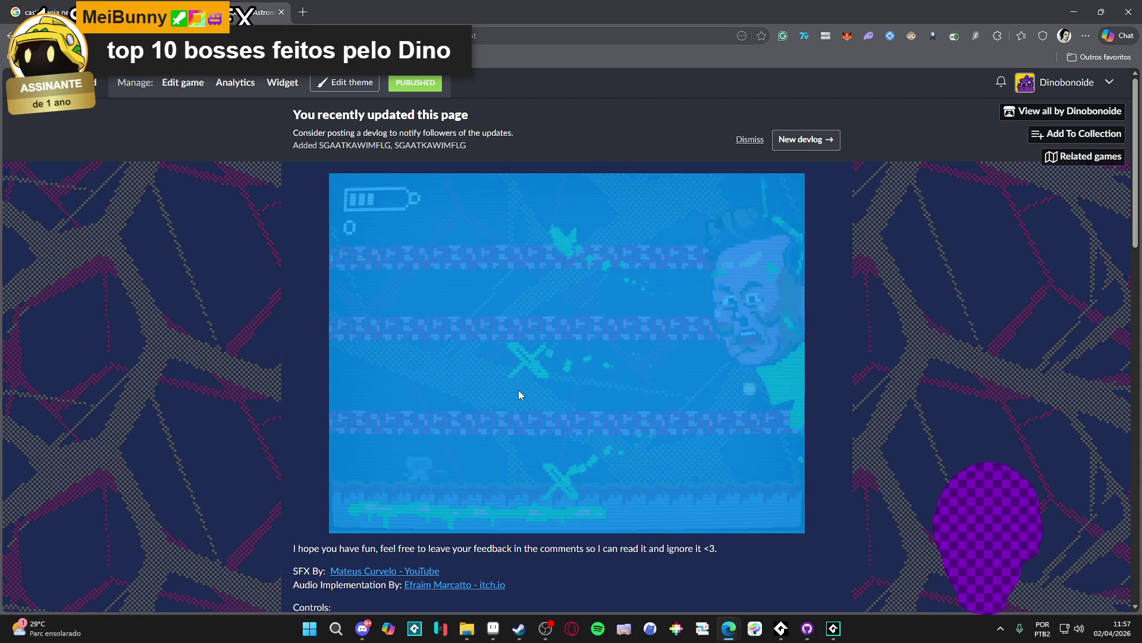
click(896, 441)
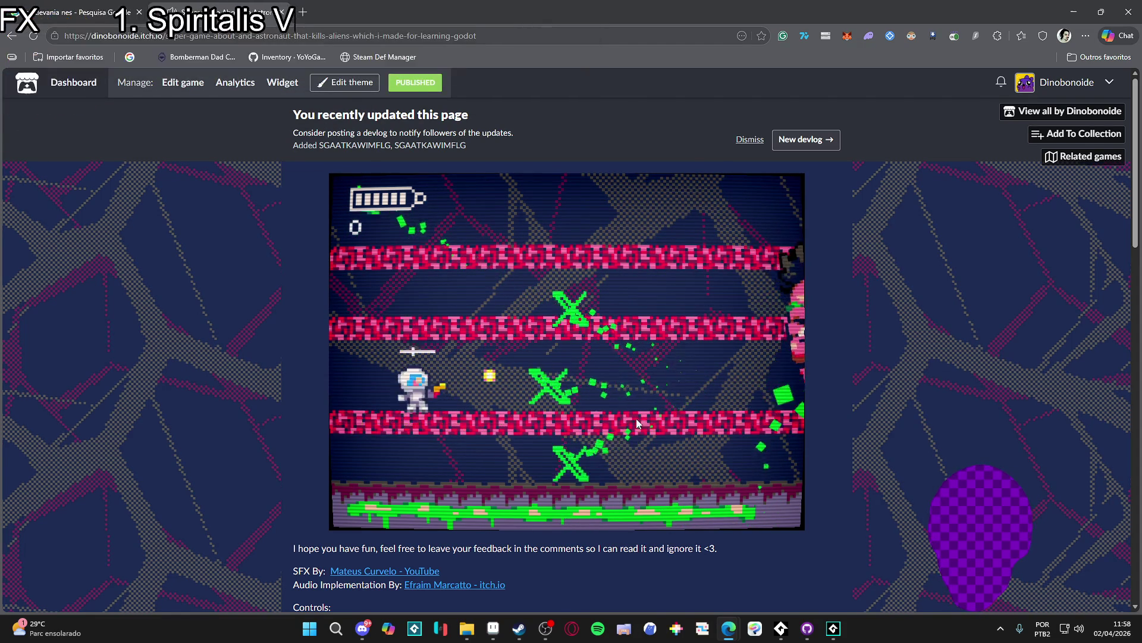
key(Right)
key(space)
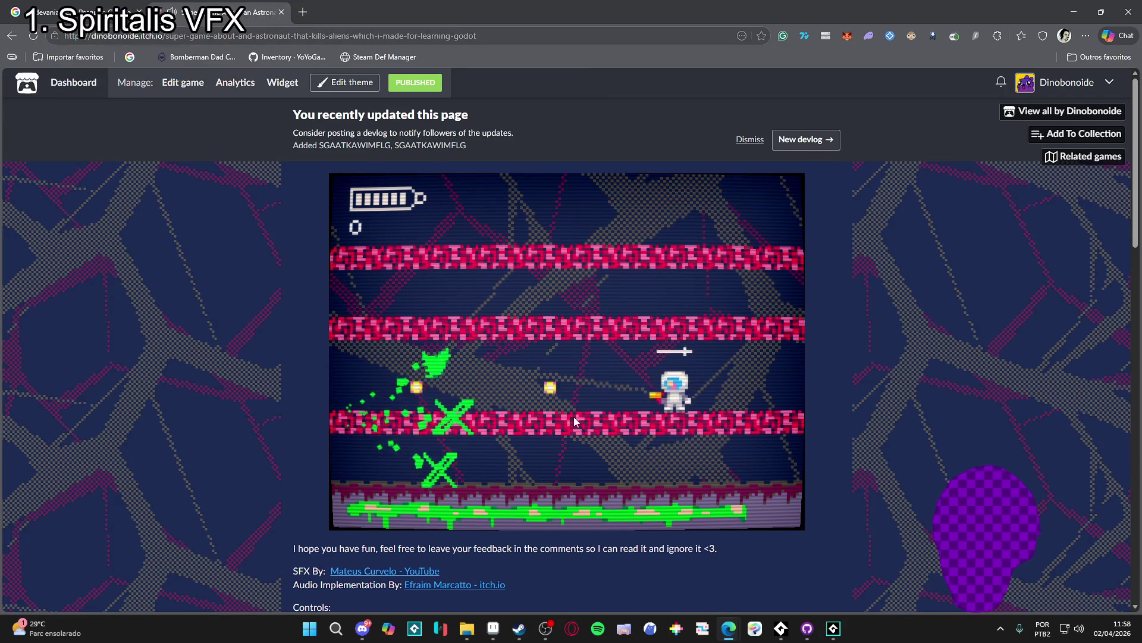
key(Right)
key(space)
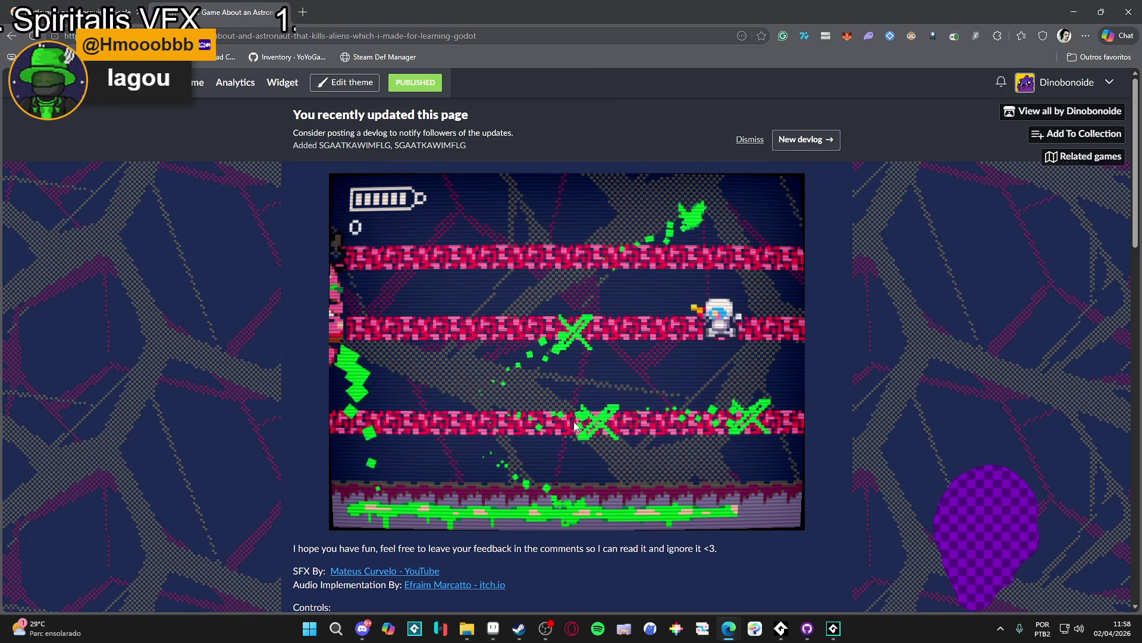
key(space)
key(Left)
key(space)
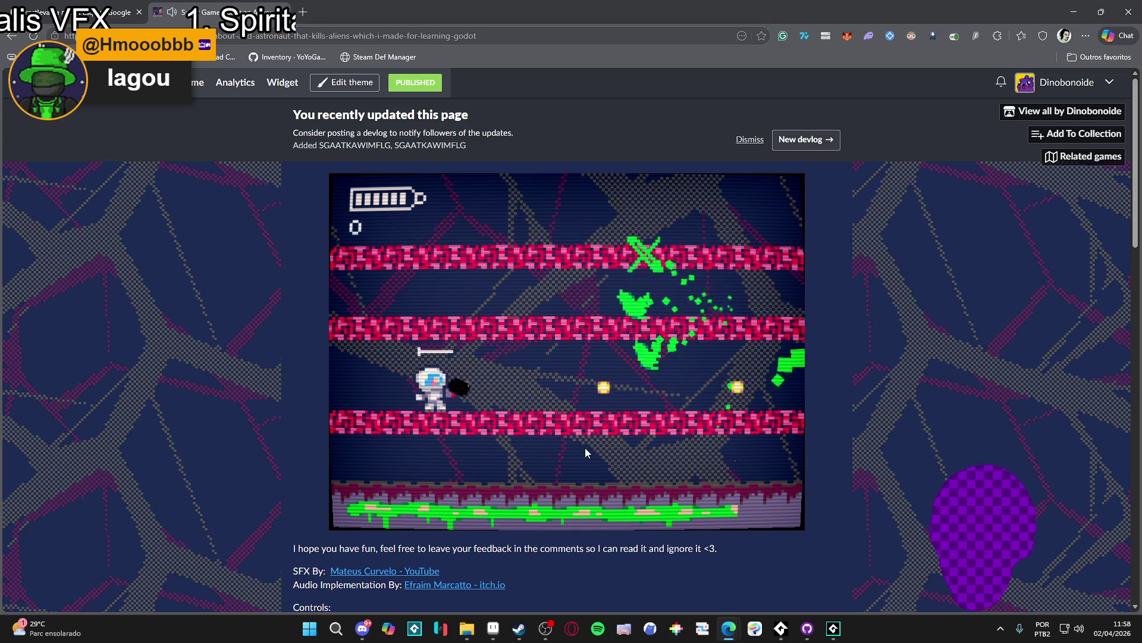
Run and jump the astronaut between the ground, lower and middle platforms, shooting the boss
key(Left)
key(Down)
key(Right)
key(Right)
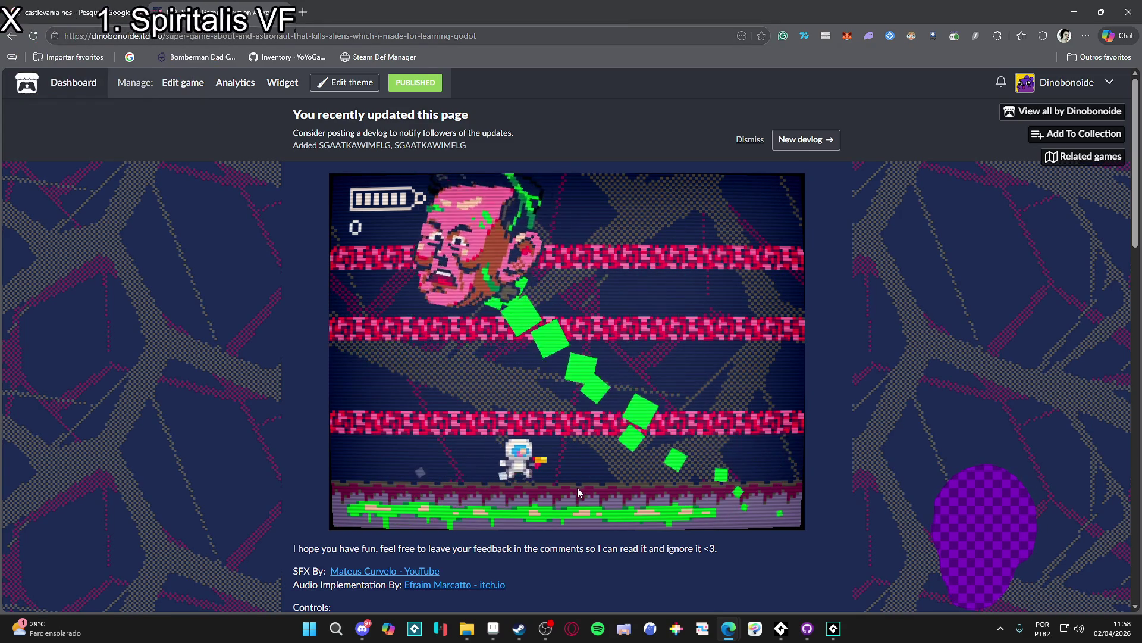
key(space)
key(Right)
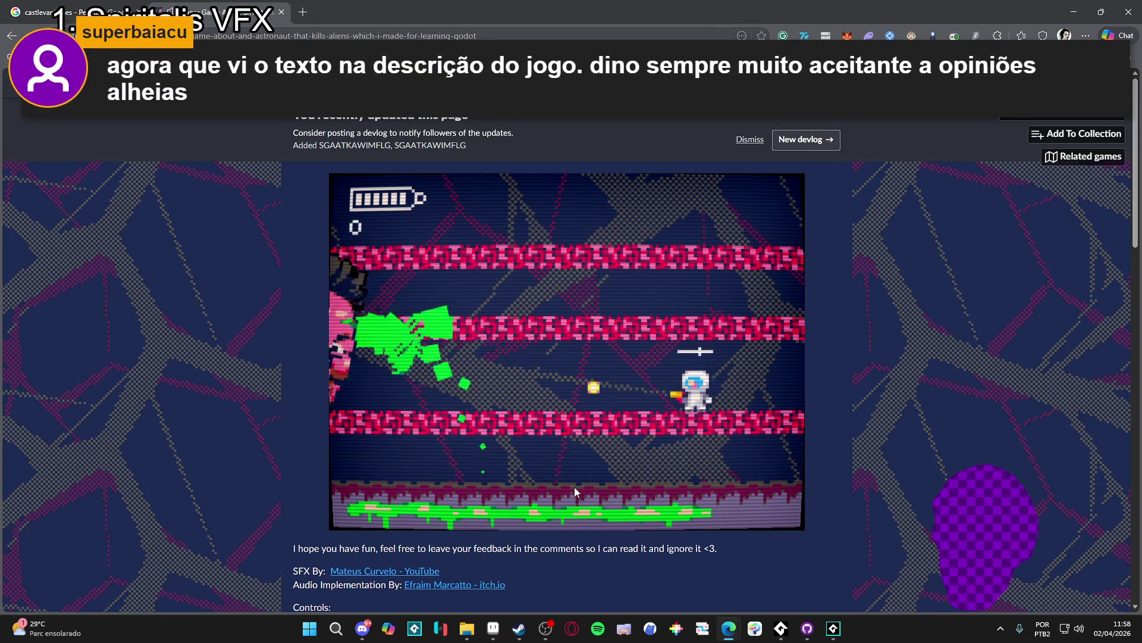
key(Down)
key(Right)
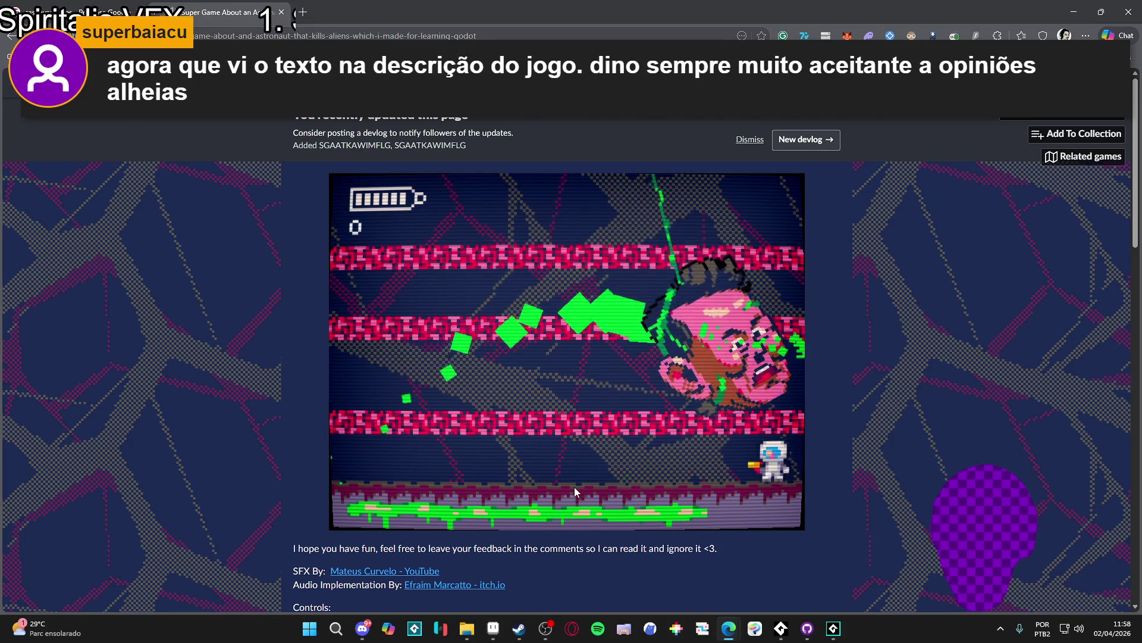
key(Left)
key(space)
key(Left)
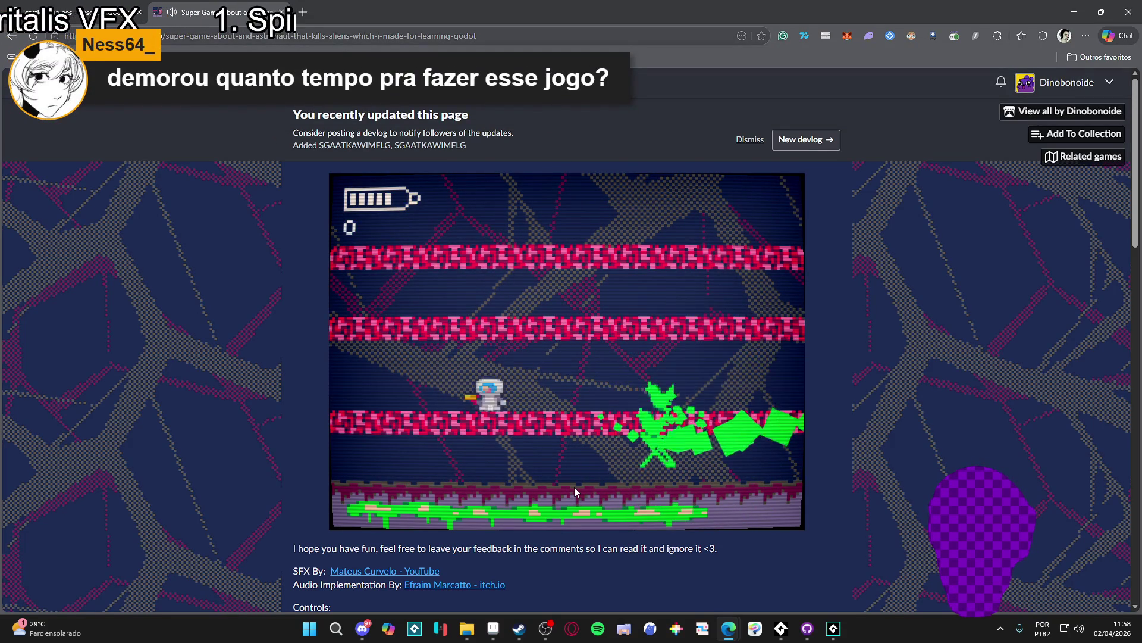
key(space)
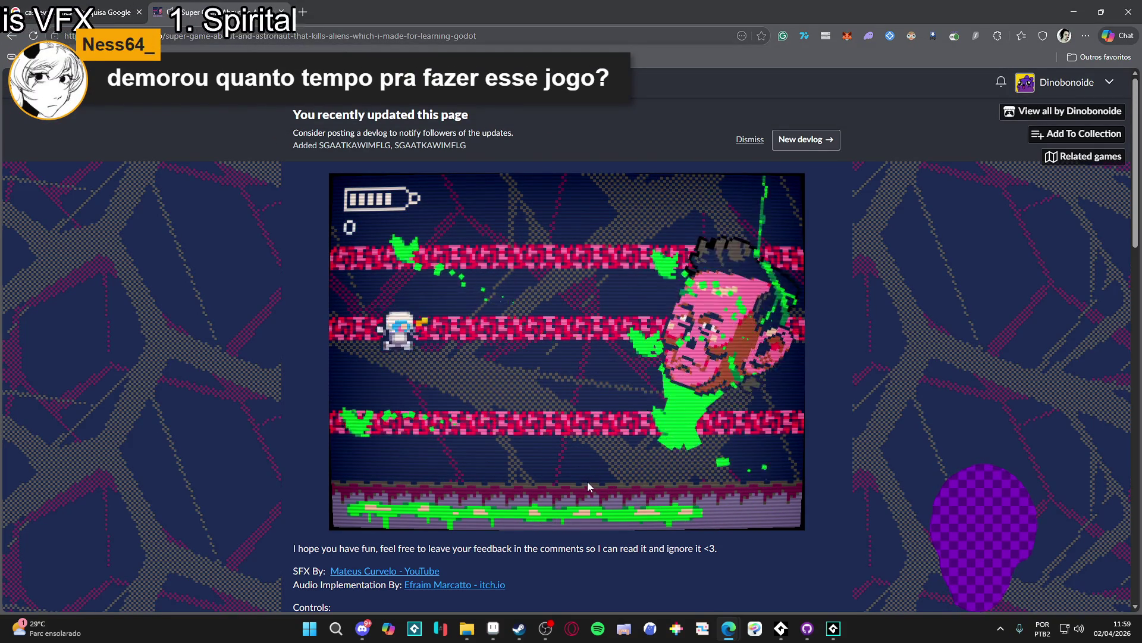
key(Down)
key(Right)
key(Left)
key(Right)
key(space)
key(Right)
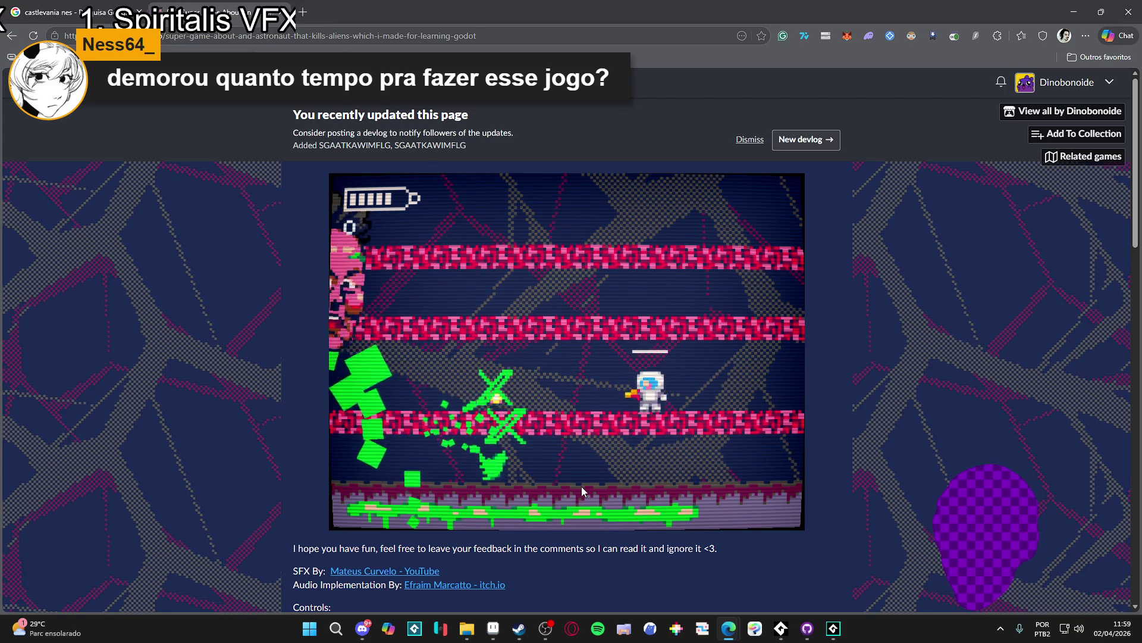
key(space)
key(Down)
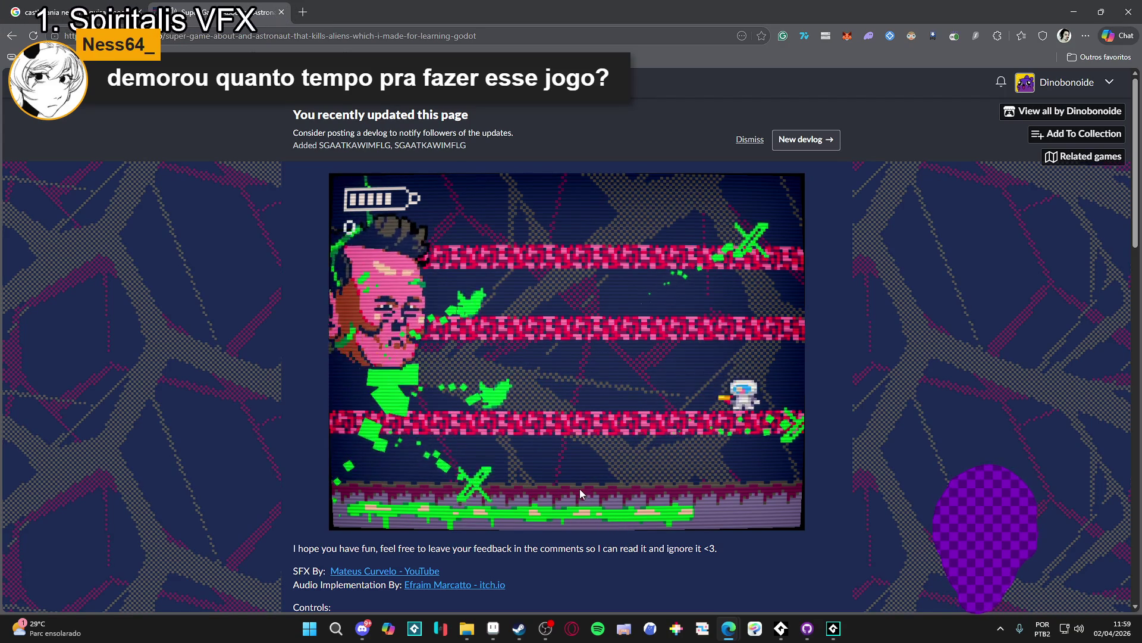
key(space)
key(Left)
key(Down)
key(Right)
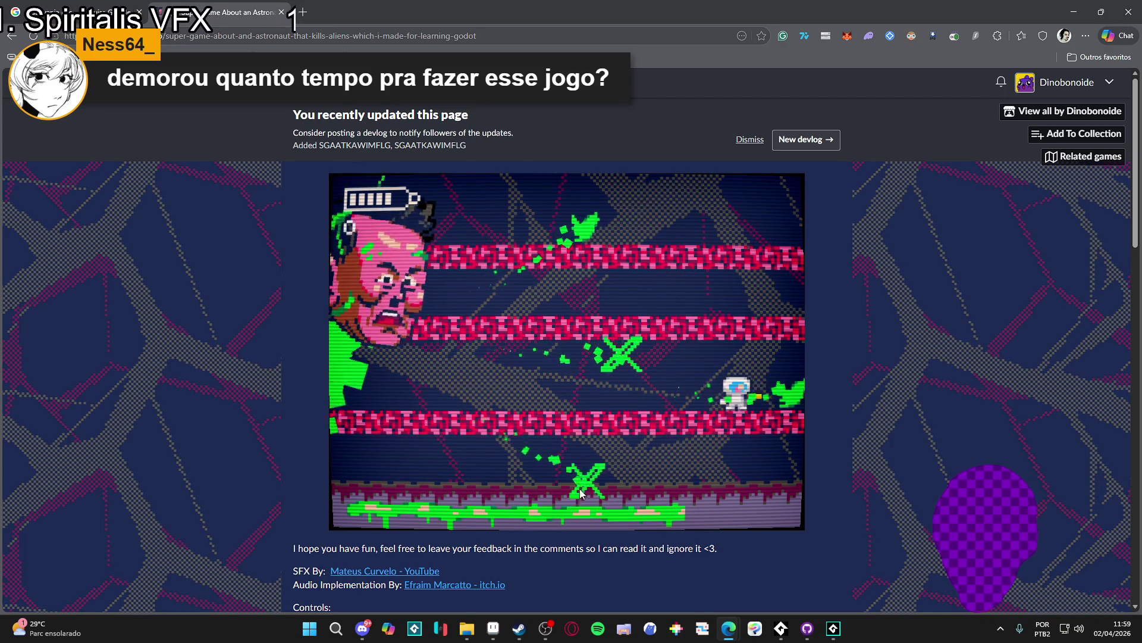
key(Left)
key(Left)
key(space)
key(Right)
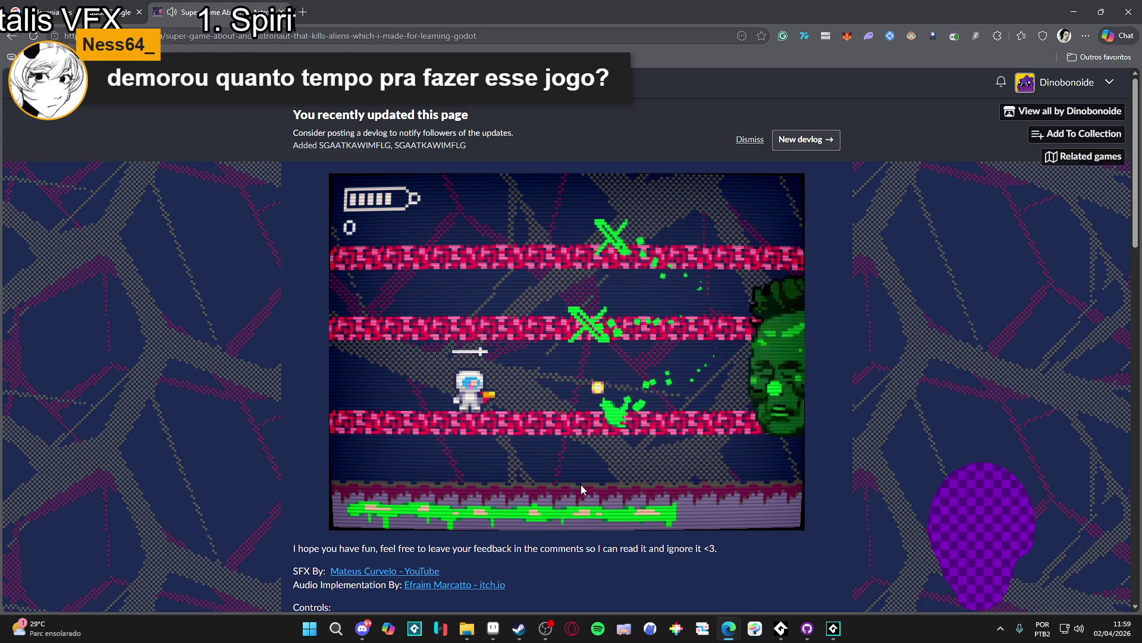
key(Down)
key(Left)
key(Right)
key(space)
key(Right)
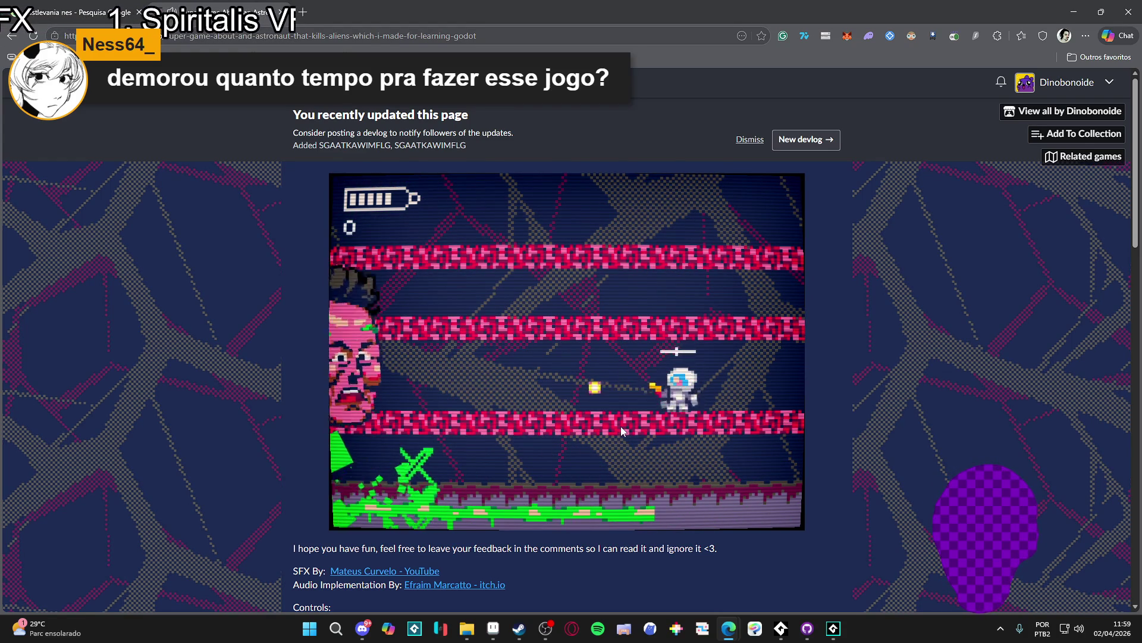
key(Right)
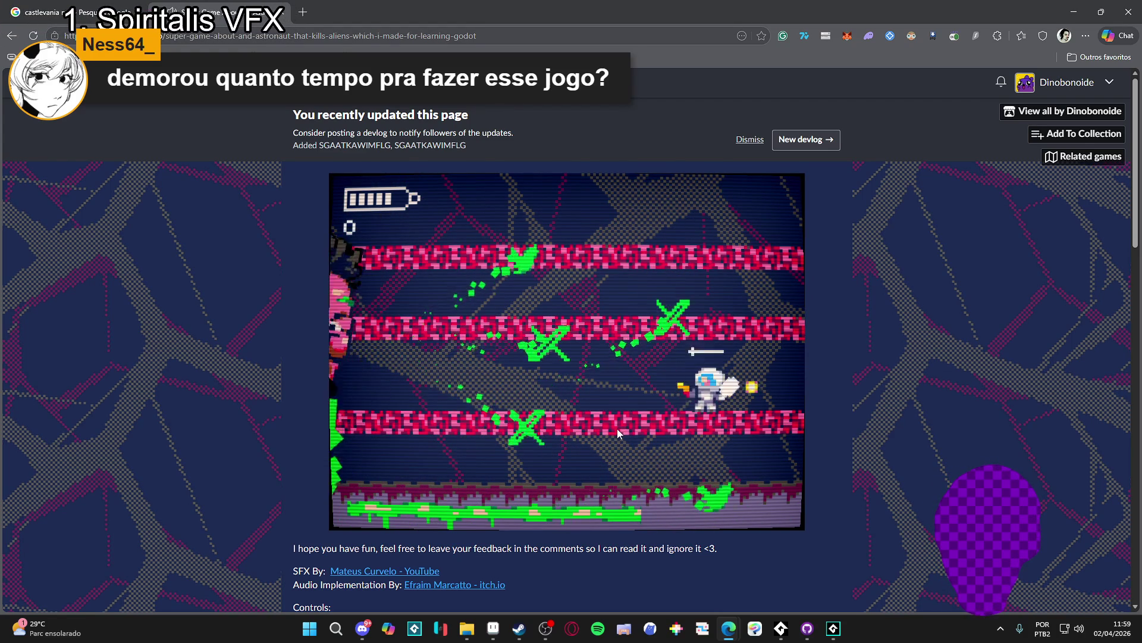
key(Down)
key(Left)
key(space)
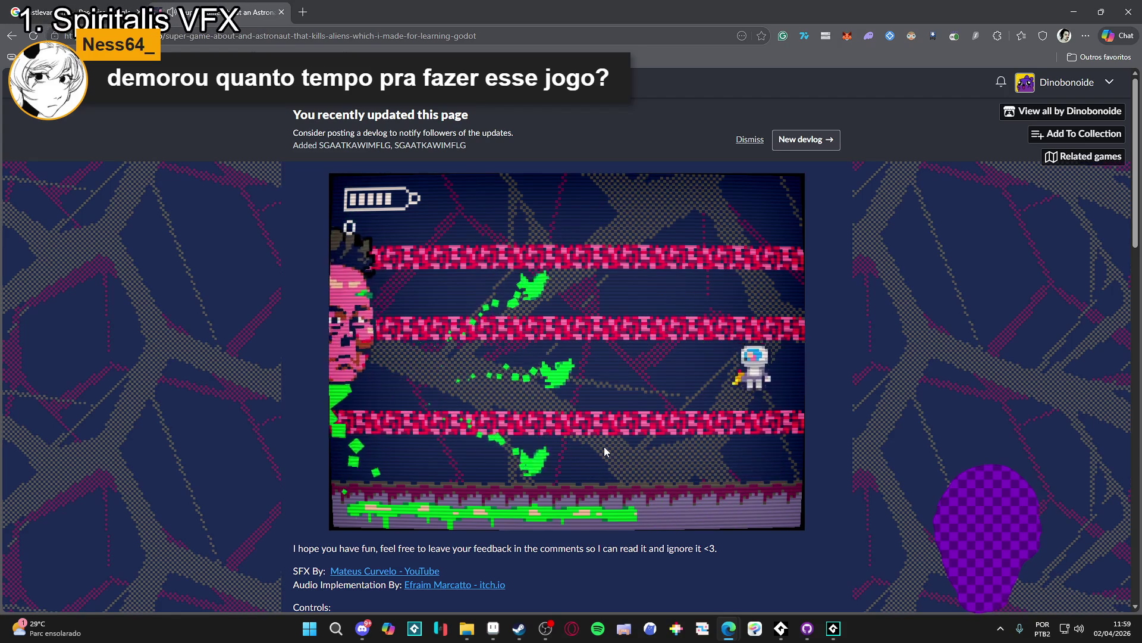
key(Right)
key(Left)
key(space)
key(Right)
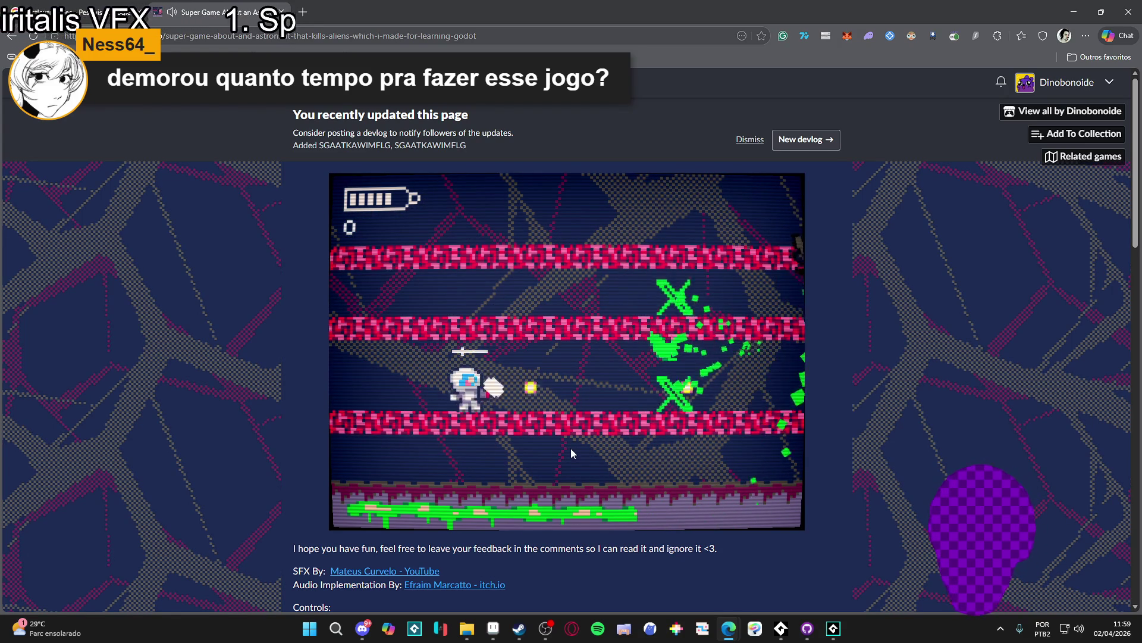
key(Down)
key(Left)
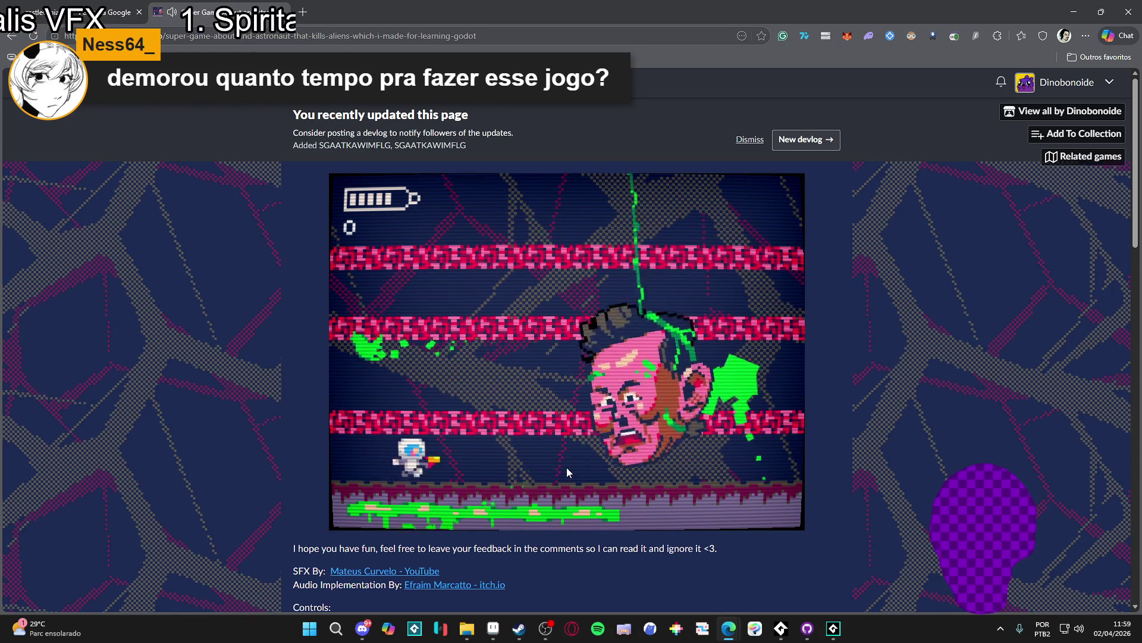
key(Right)
key(space)
key(Right)
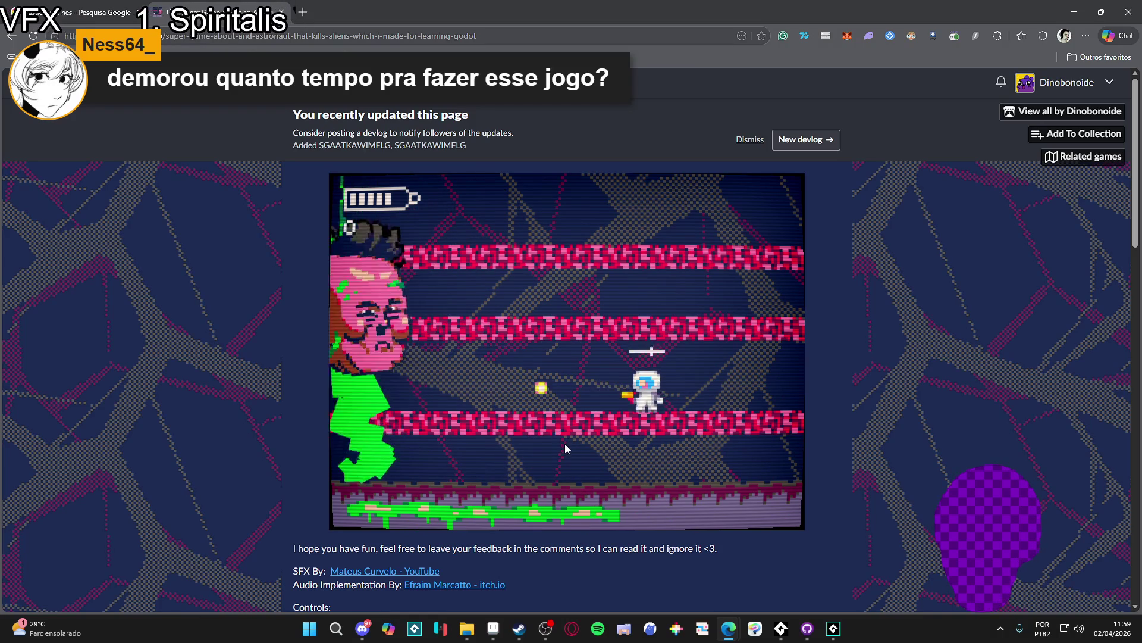
Shoot the green alien and keep firing at the giant pink boss head while dodging slime
key(Left)
key(Down)
key(Left)
key(Left)
key(space)
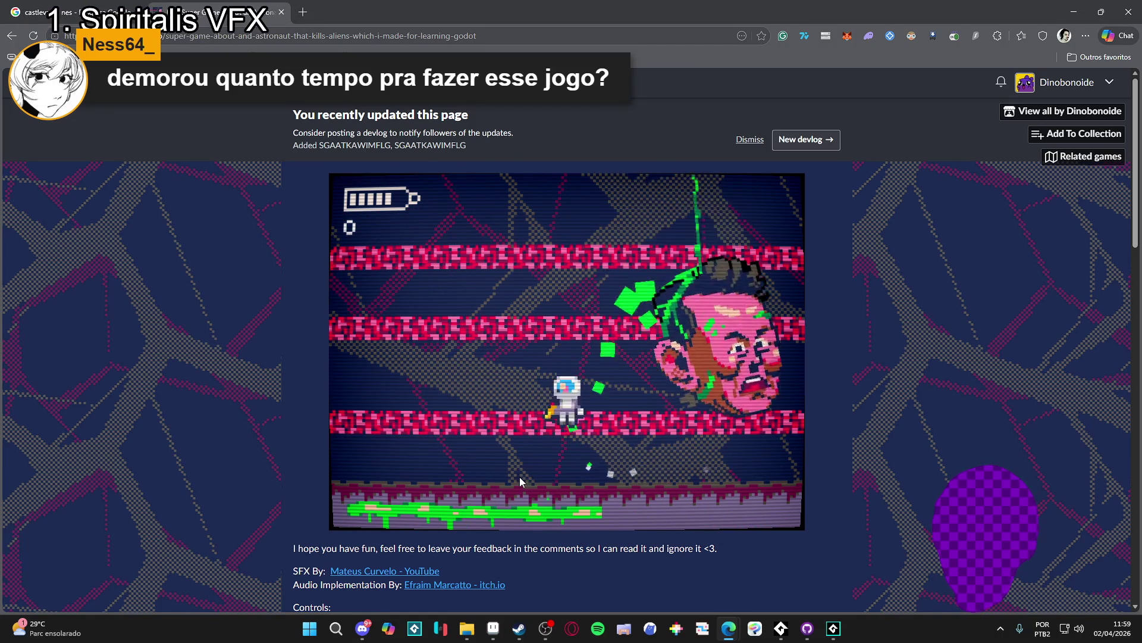
key(Right)
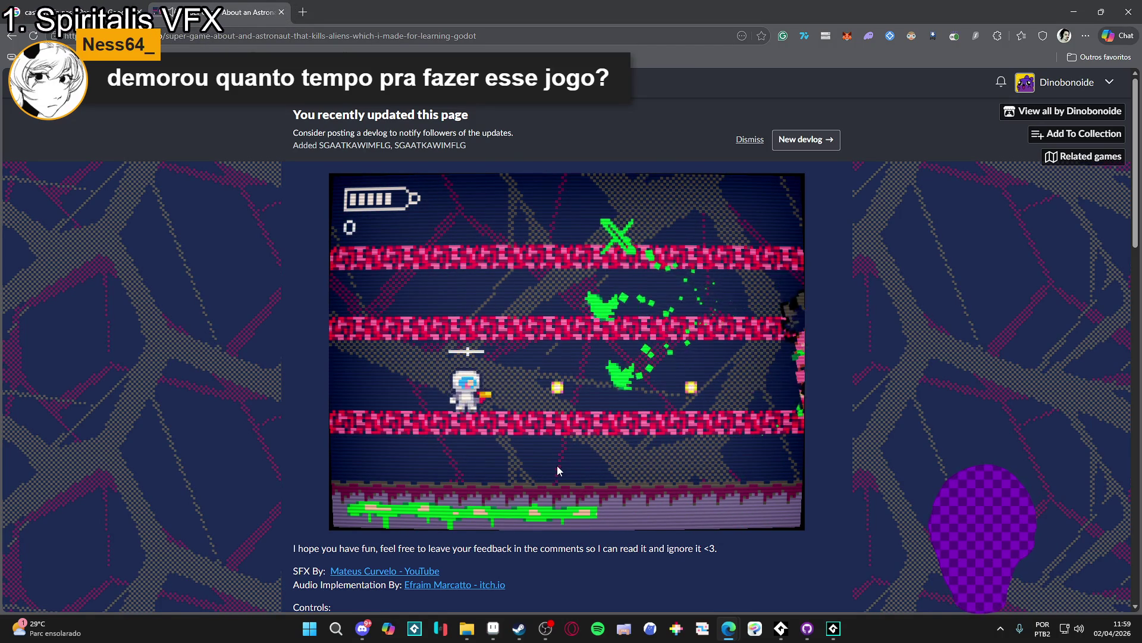
key(Left)
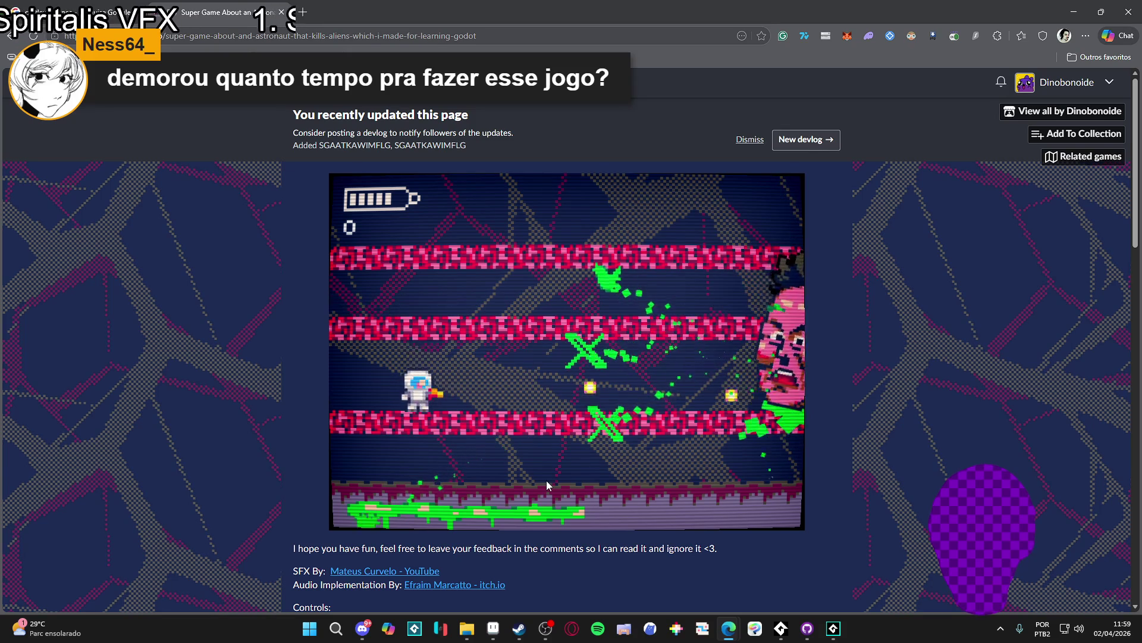
key(Down)
key(Left)
key(space)
key(Right)
key(space)
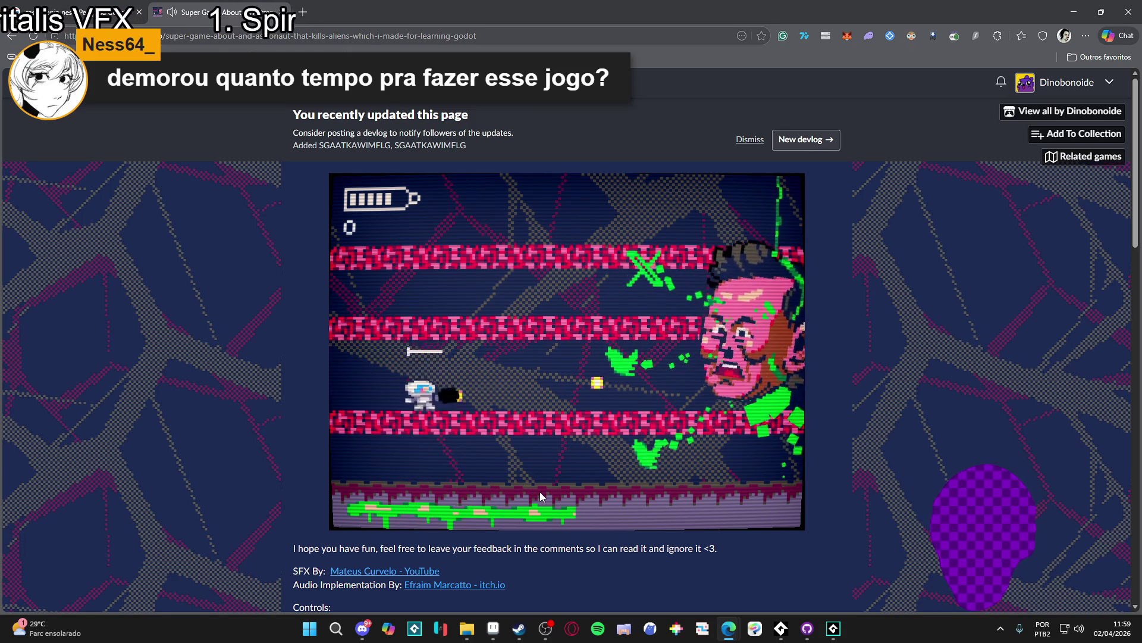
key(Down)
key(Right)
key(Right)
key(space)
key(Left)
key(Right)
key(space)
key(Down)
key(space)
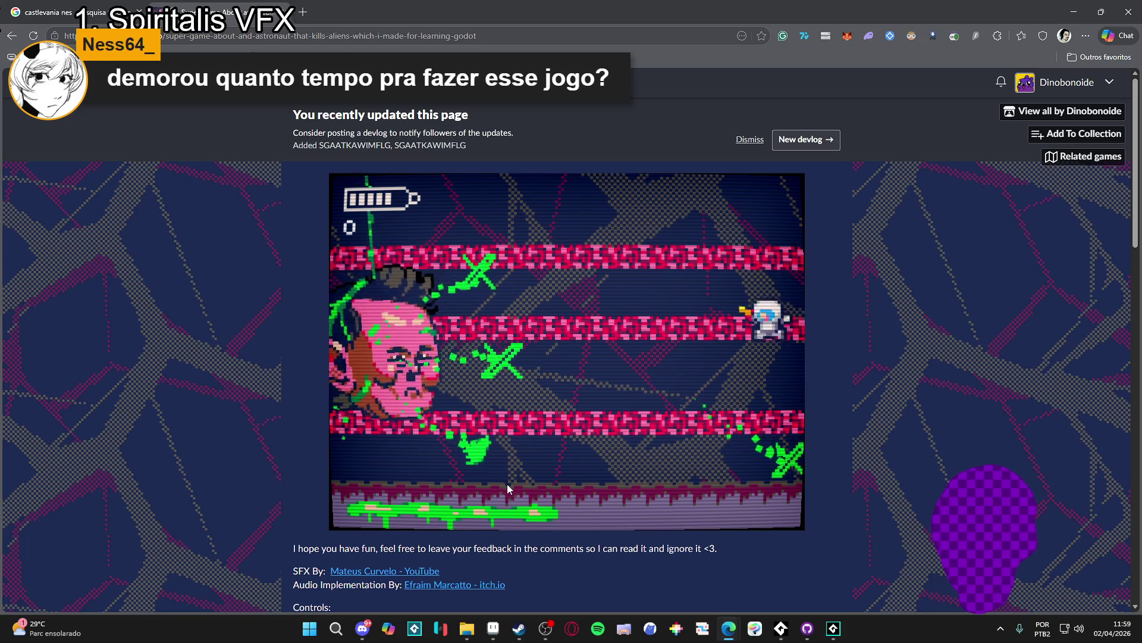
key(Down)
key(Down)
key(Left)
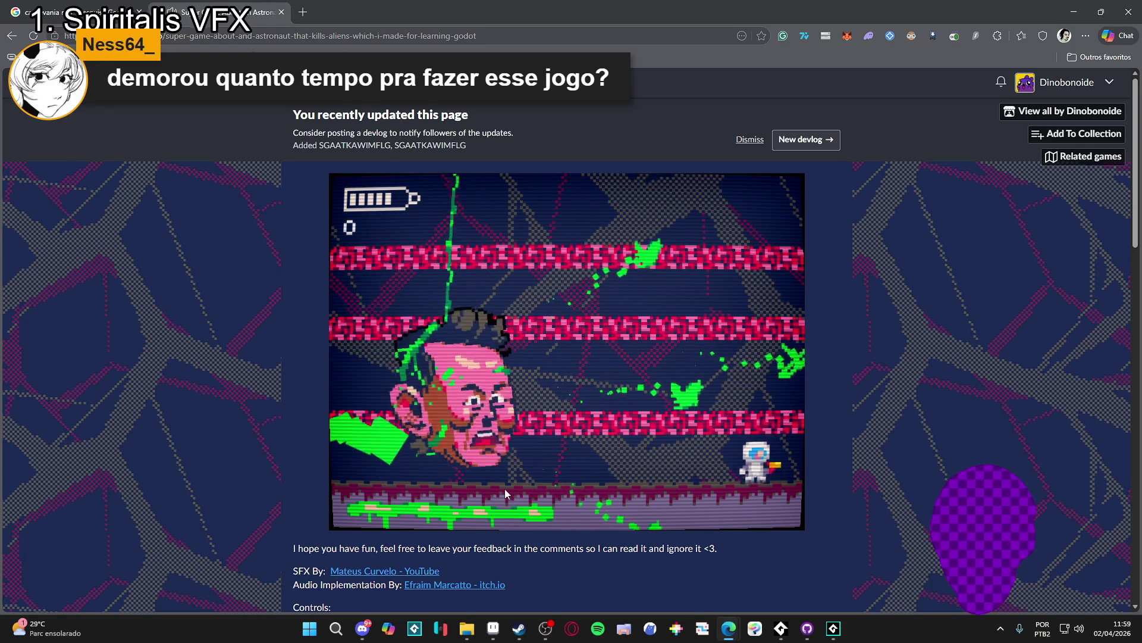
key(space)
key(Left)
key(Right)
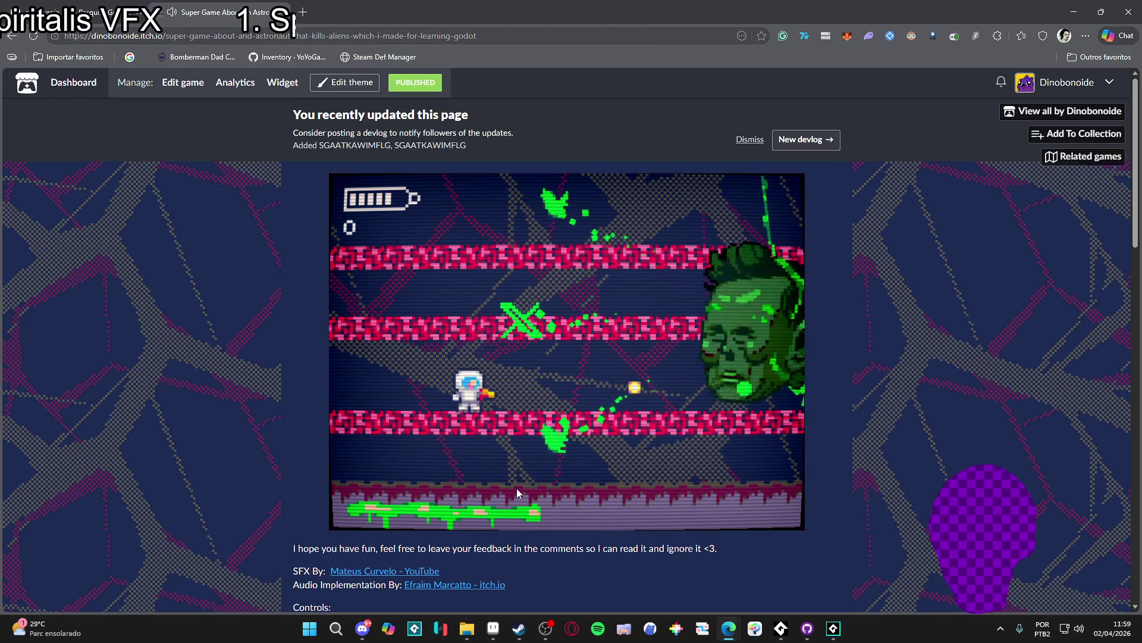
key(Down)
key(Right)
key(space)
key(Left)
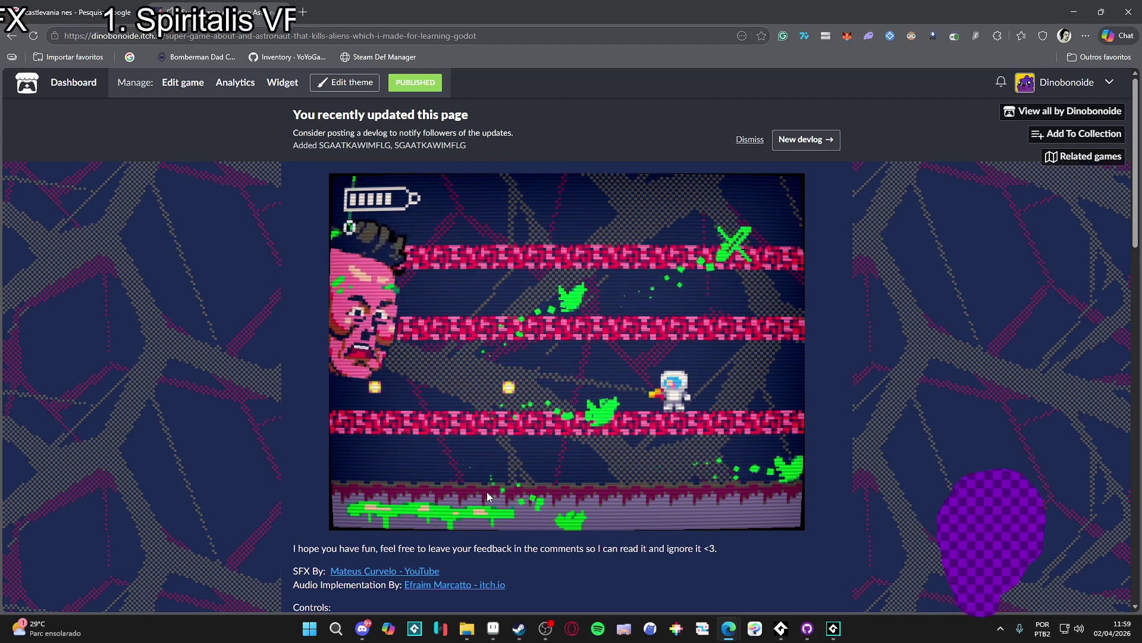
key(Left)
key(space)
click(533, 461)
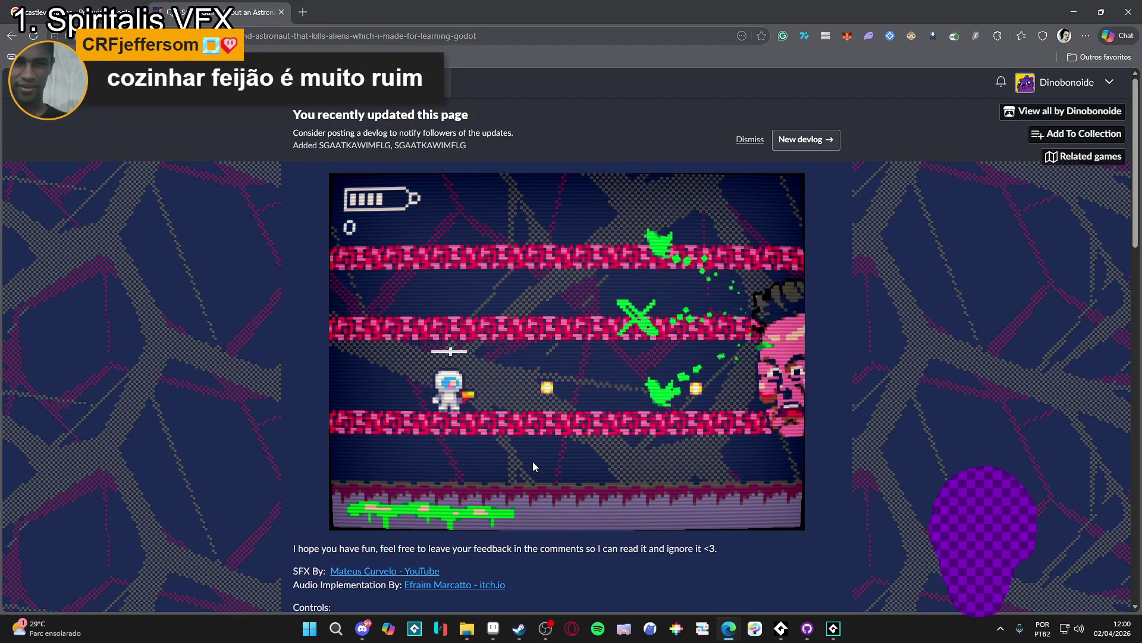
Move the astronaut between floor and lower platform, firing shots at the boss head
key(Down)
key(Left)
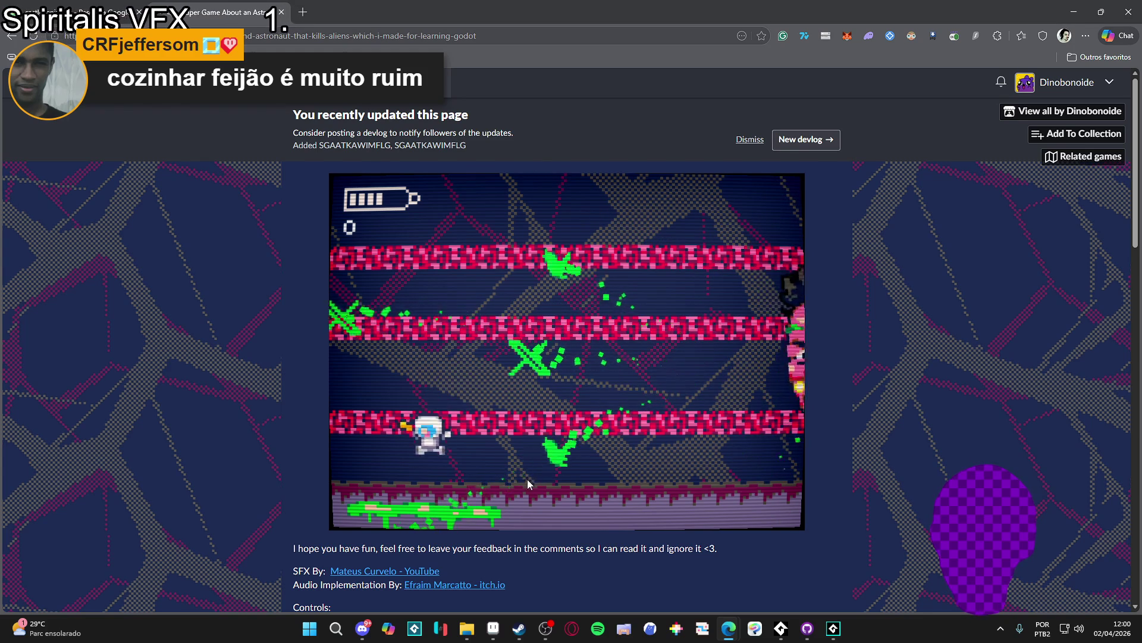
key(Right)
key(Right)
key(space)
click(523, 441)
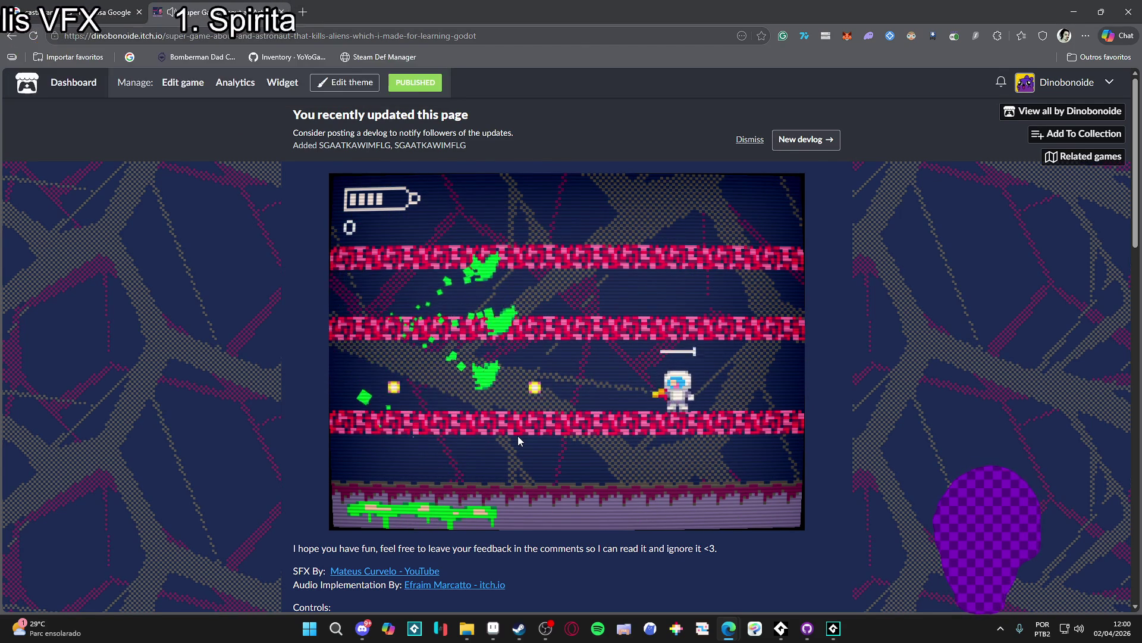
key(space)
key(Right)
key(Left)
key(Down)
key(space)
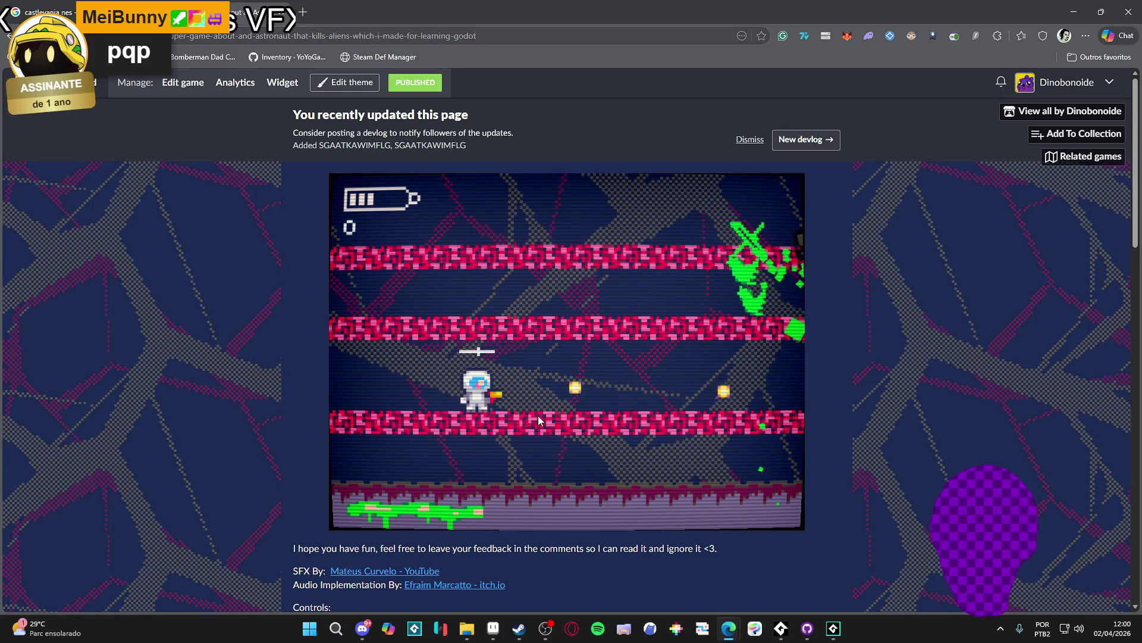
key(Left)
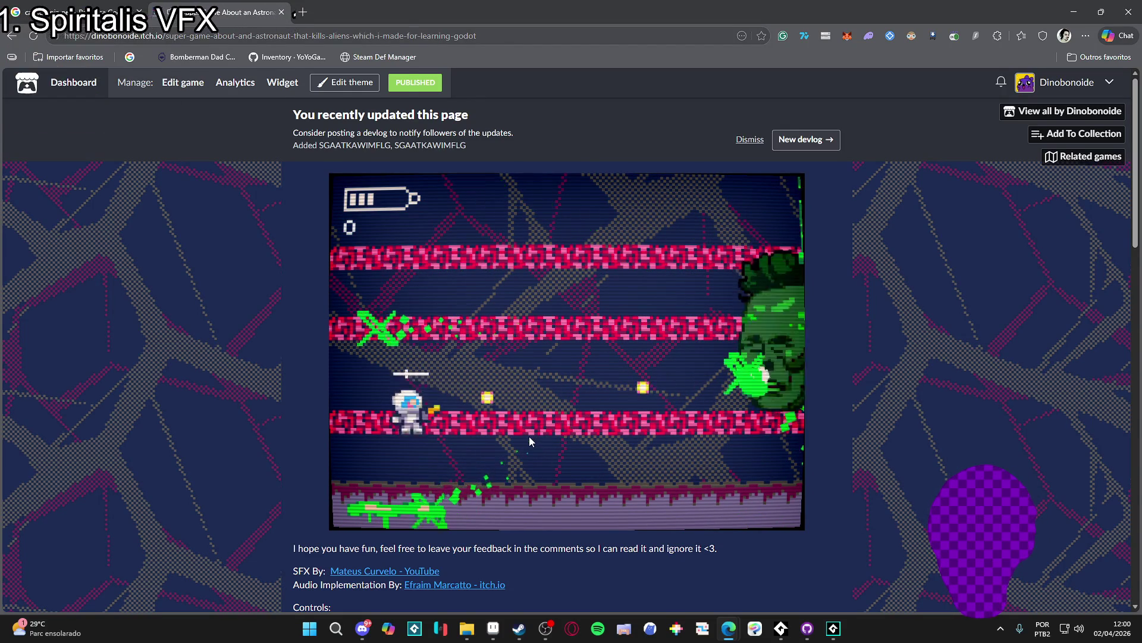
Switch the astronaut between bottom and middle lanes, dodging and shooting incoming boss heads
key(Down)
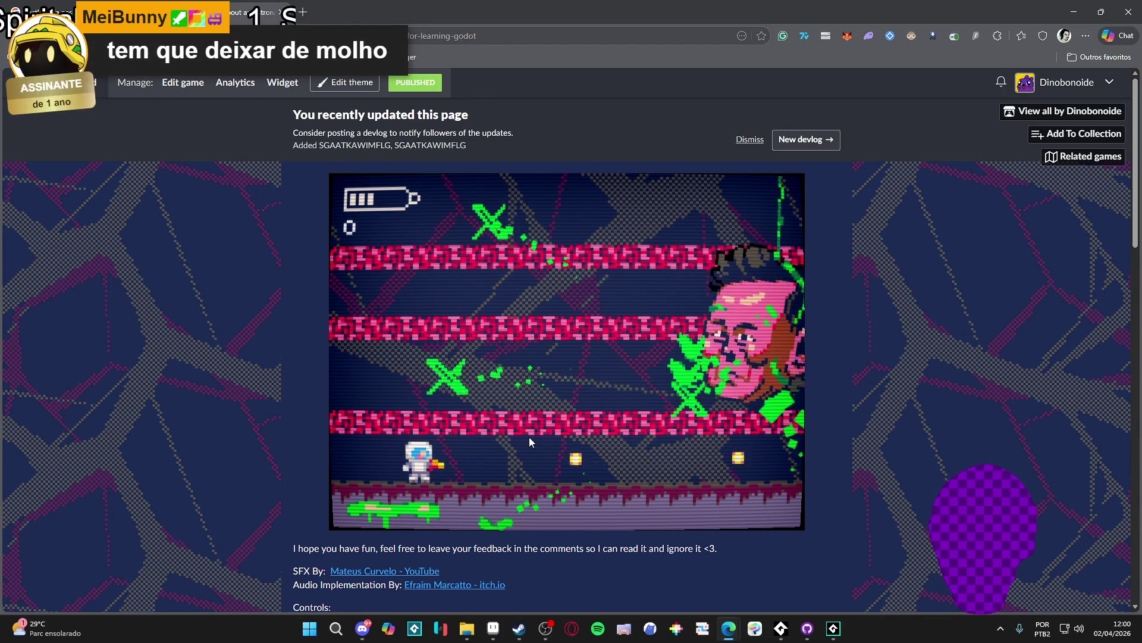
key(Up)
key(Down)
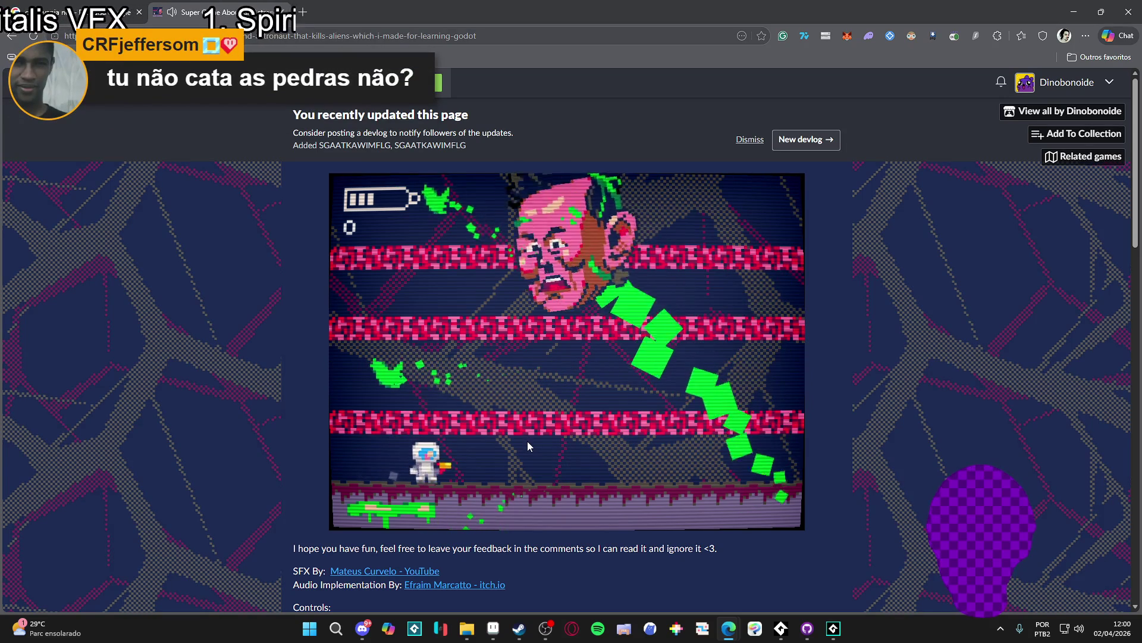
key(Up)
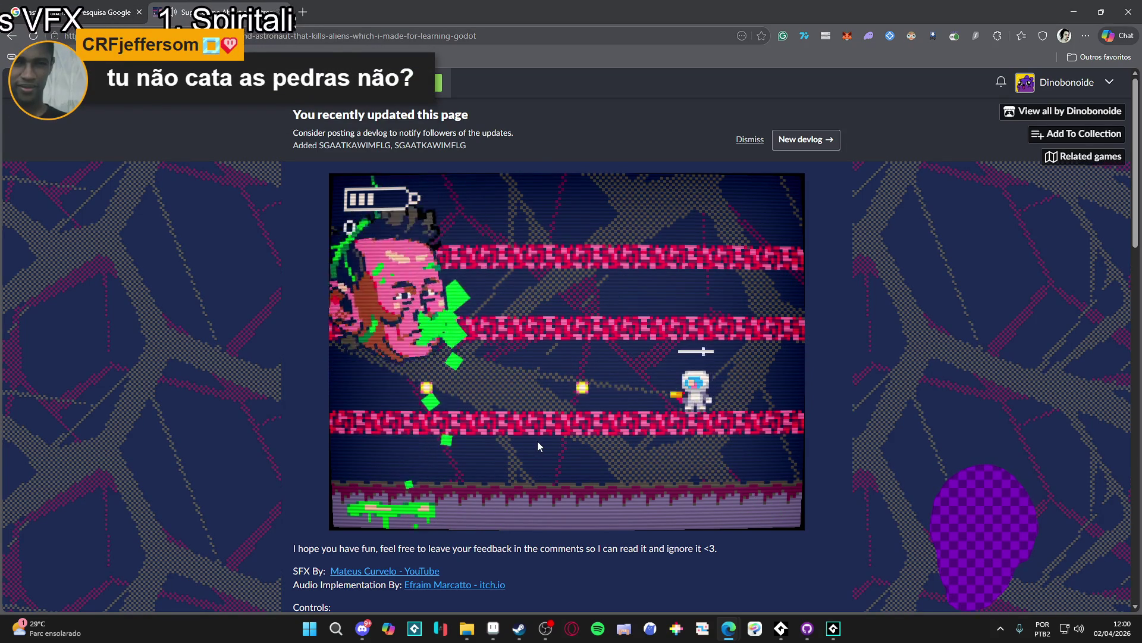
key(Down)
key(Left)
key(Up)
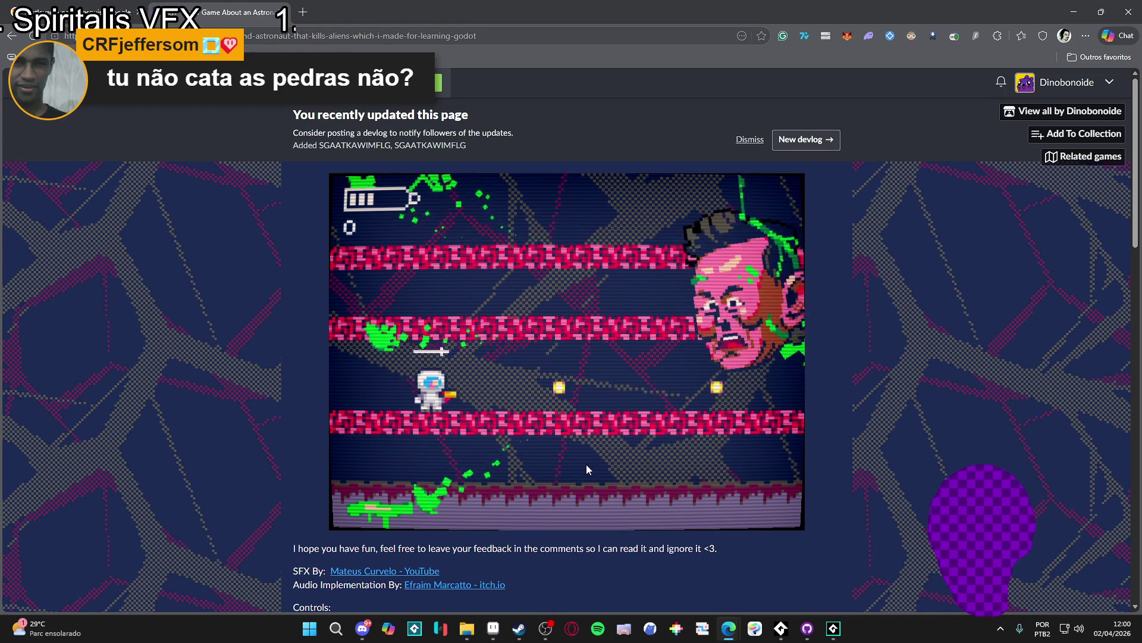
key(Down)
key(Right)
key(Up)
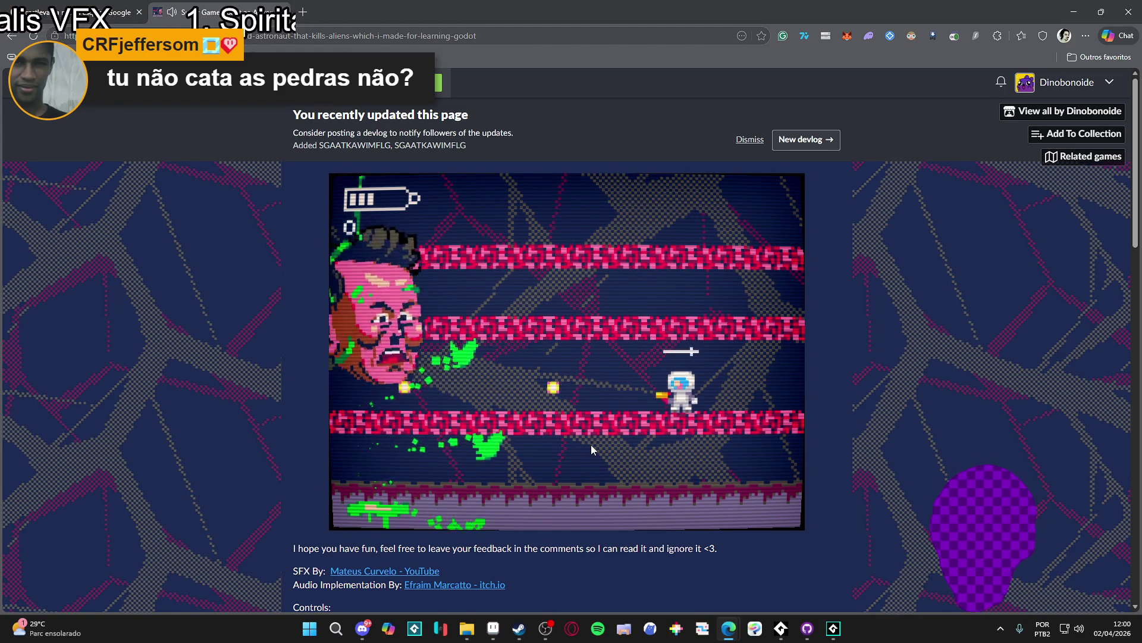
key(Right)
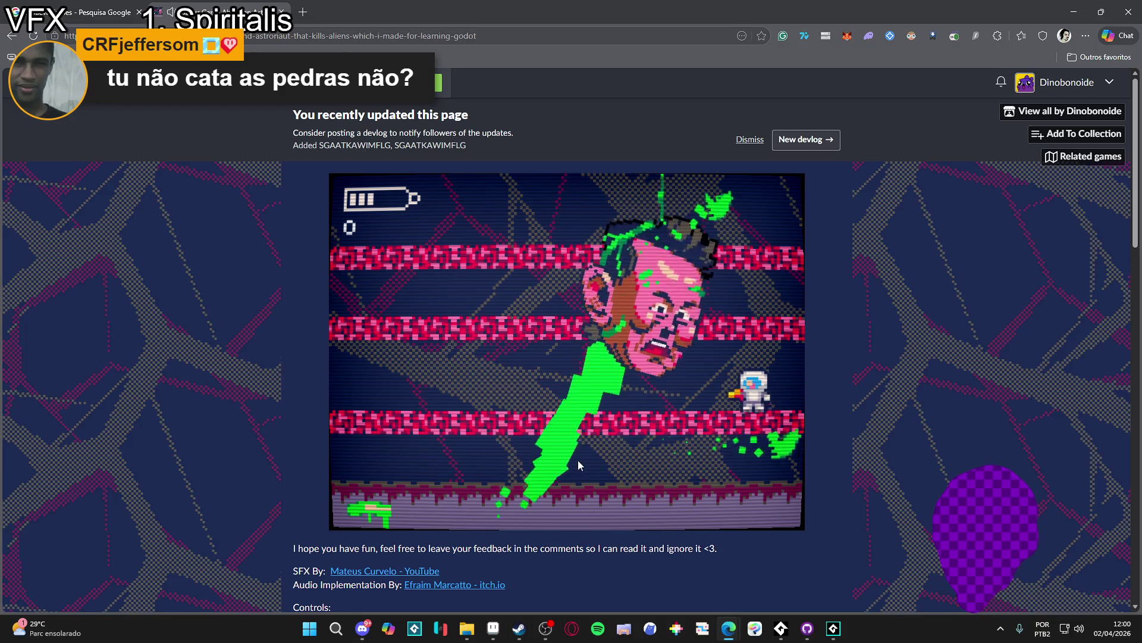
key(Left)
key(Left)
key(Right)
key(Right)
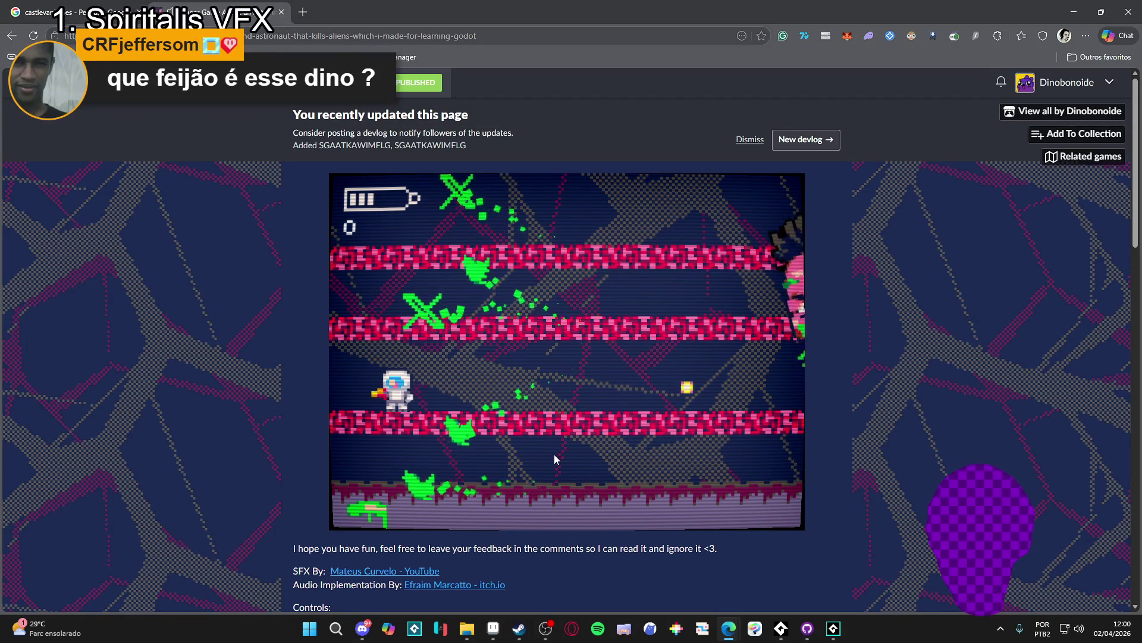
key(Down)
key(Left)
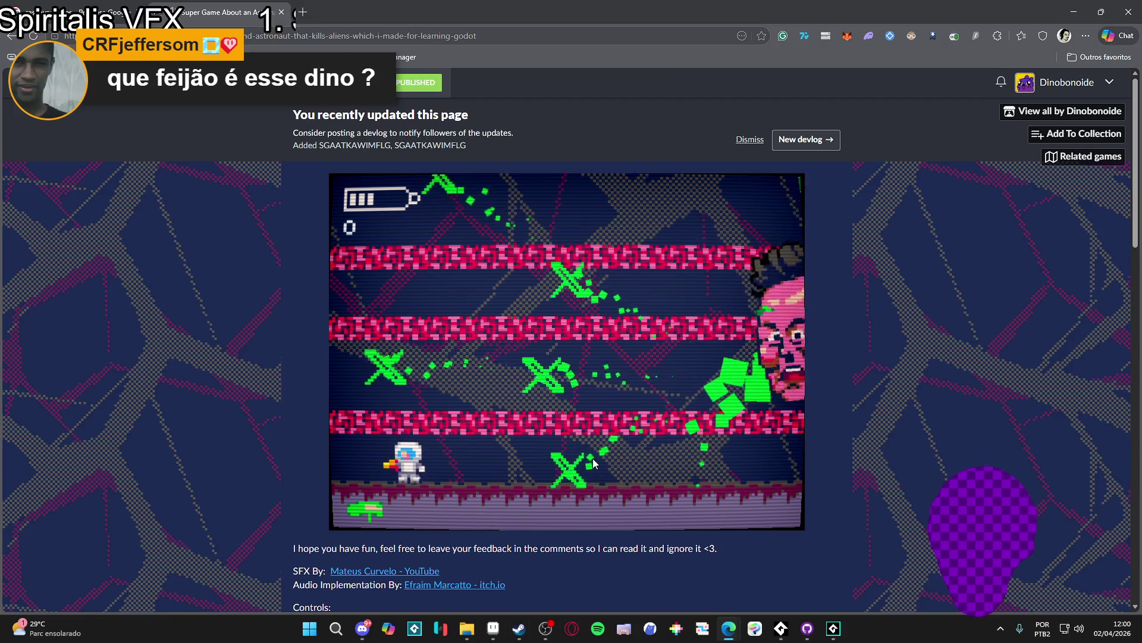
key(Right)
key(Right)
key(Up)
key(Left)
key(Down)
key(Right)
key(Left)
key(Up)
key(Right)
key(Down)
key(Left)
key(Up)
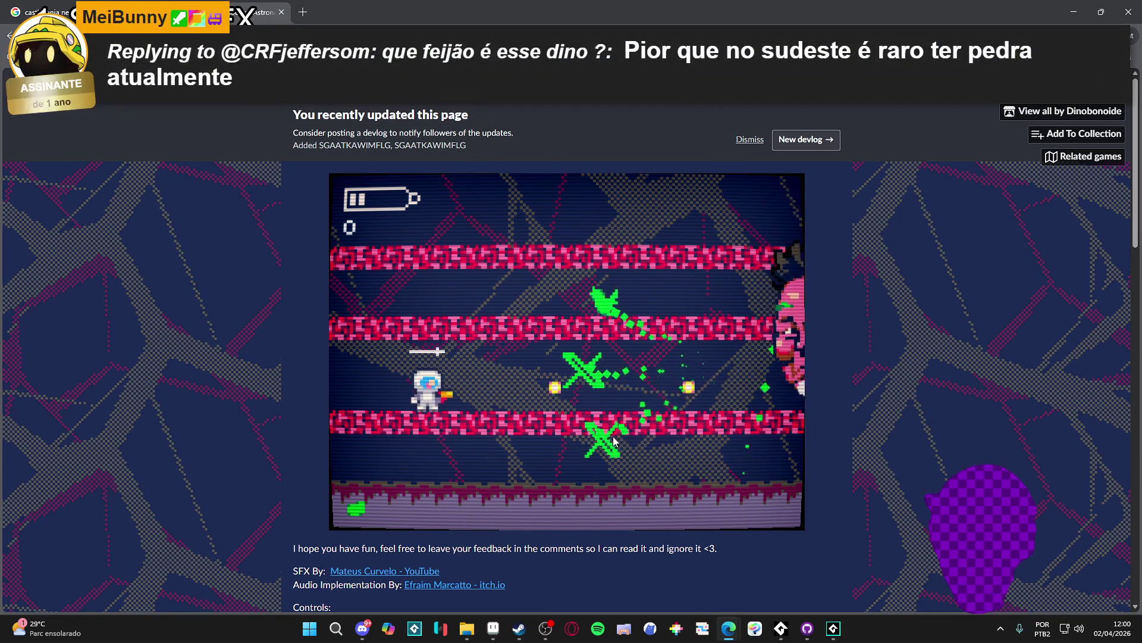
key(Left)
key(Down)
key(Right)
key(Up)
key(Right)
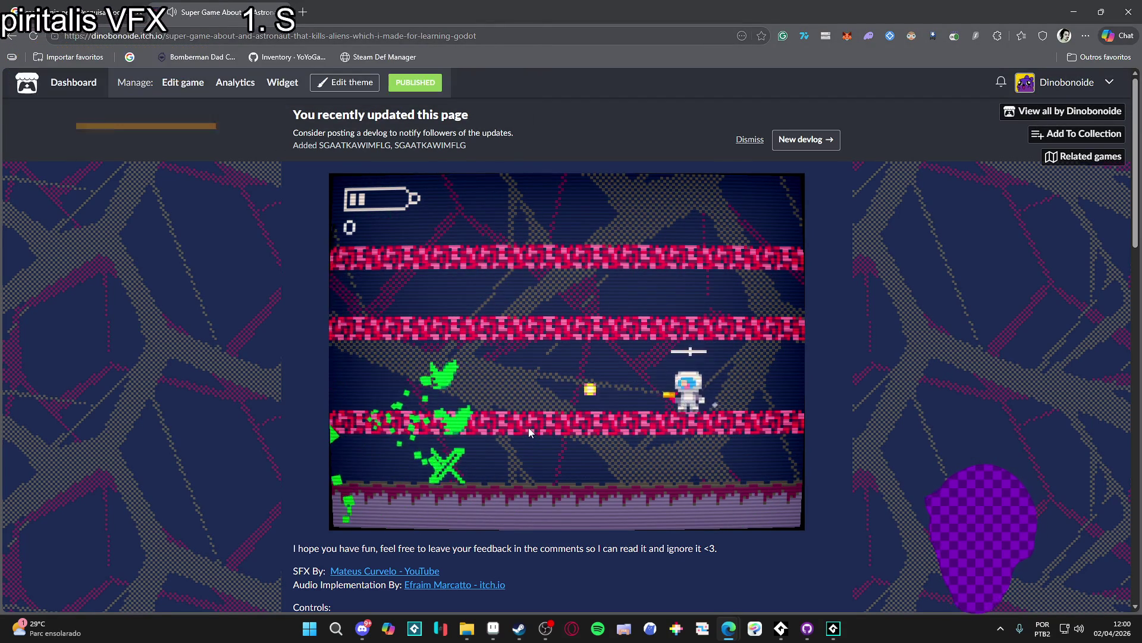
key(Down)
key(Left)
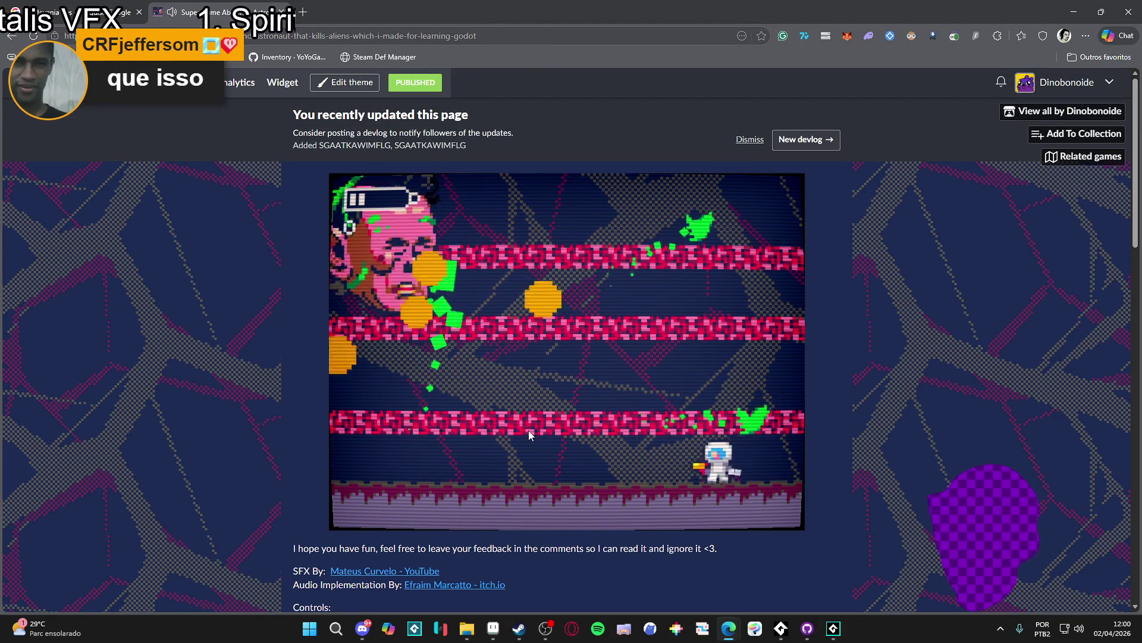
key(Up)
key(Up)
key(Up)
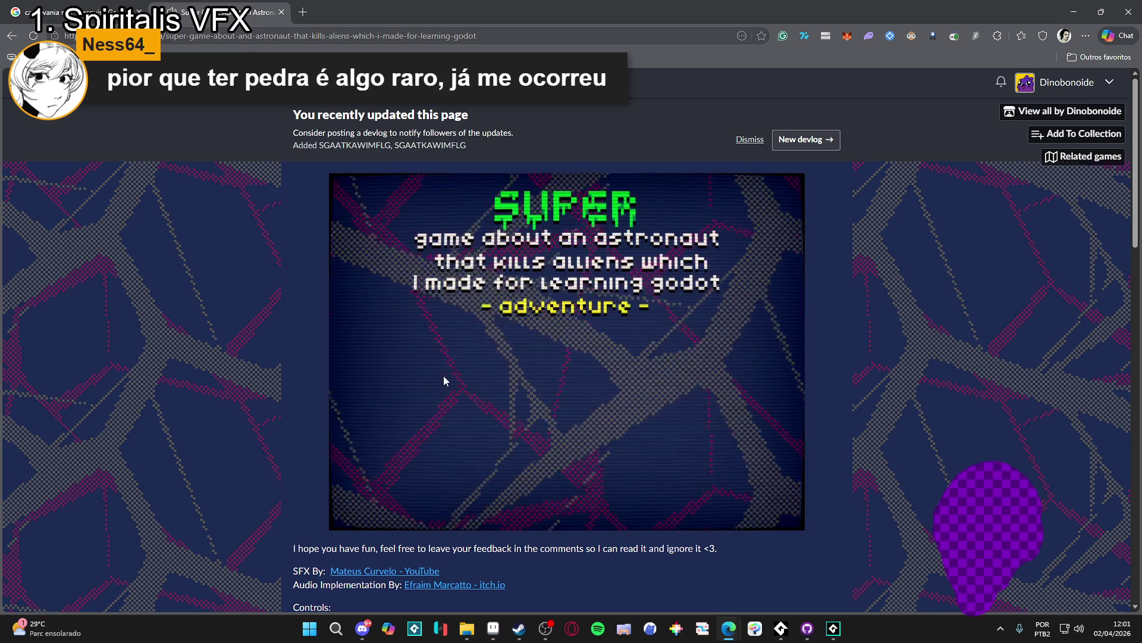
Return the finished game to its animated title screen
click(233, 37)
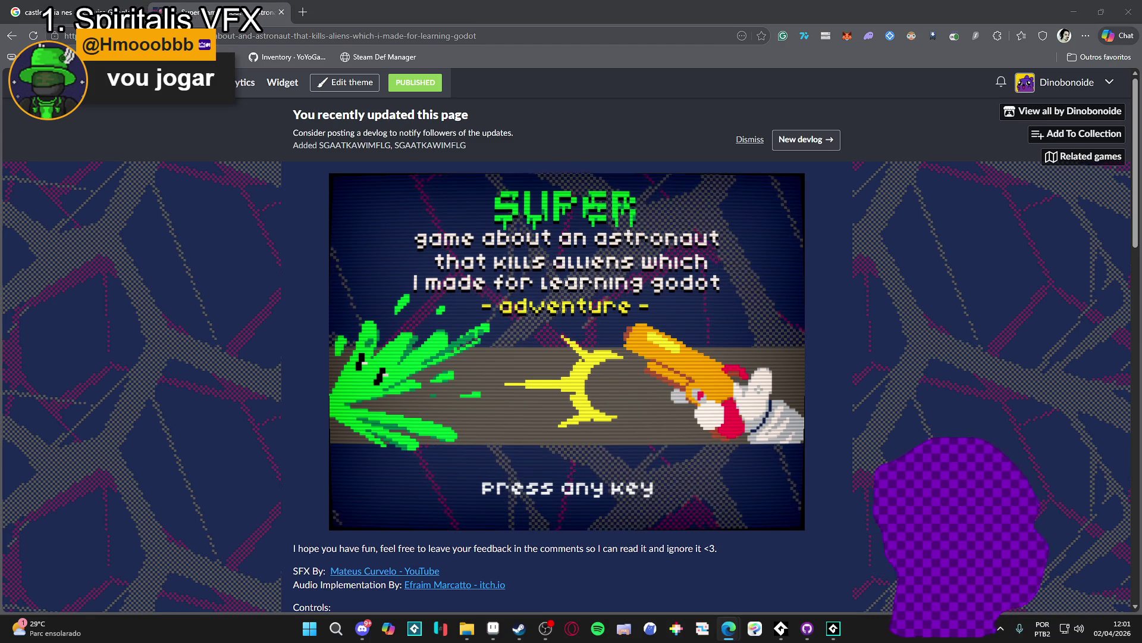
Close the itch.io game page tab
click(281, 10)
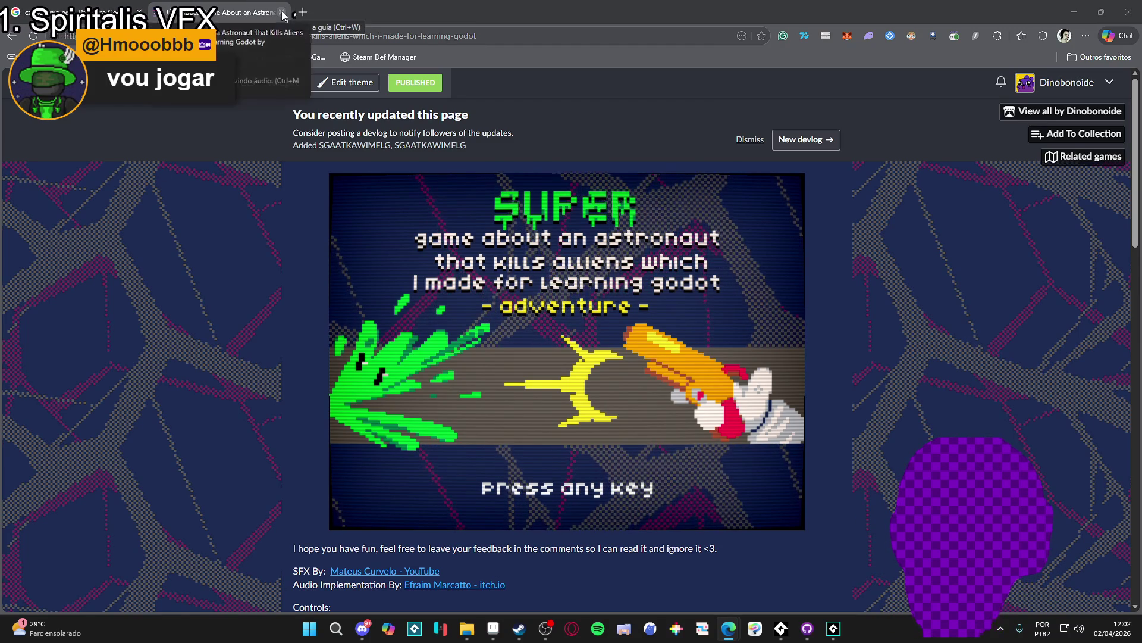
Review the four frames of the orange particle animation, then trim the canvas to its pixels
key(alt+Tab)
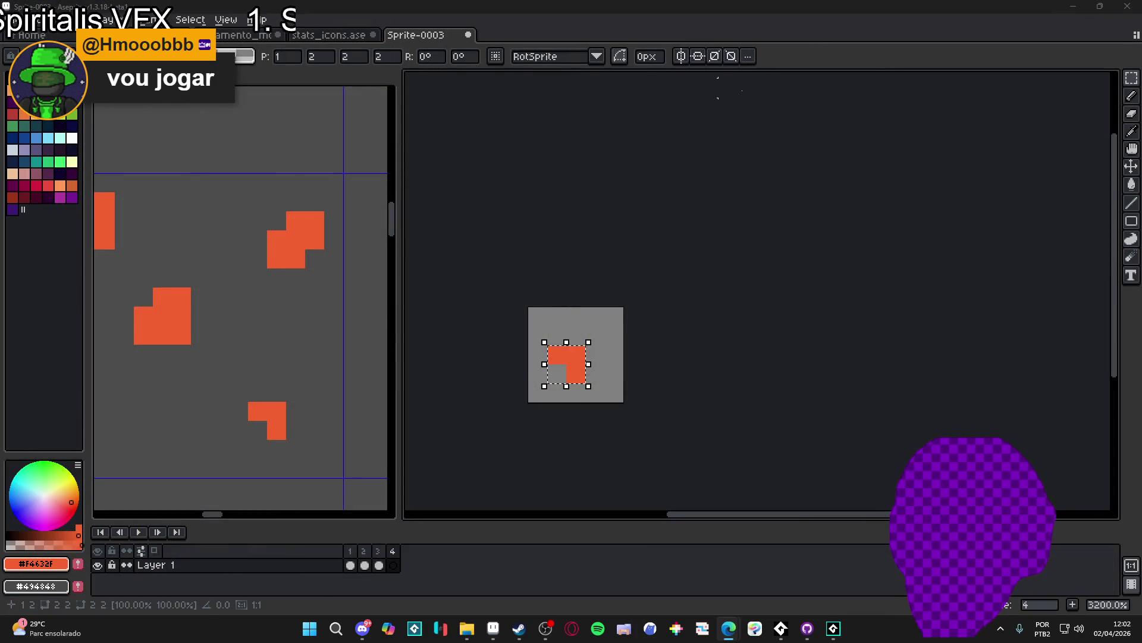
click(351, 564)
click(365, 564)
click(379, 564)
click(394, 565)
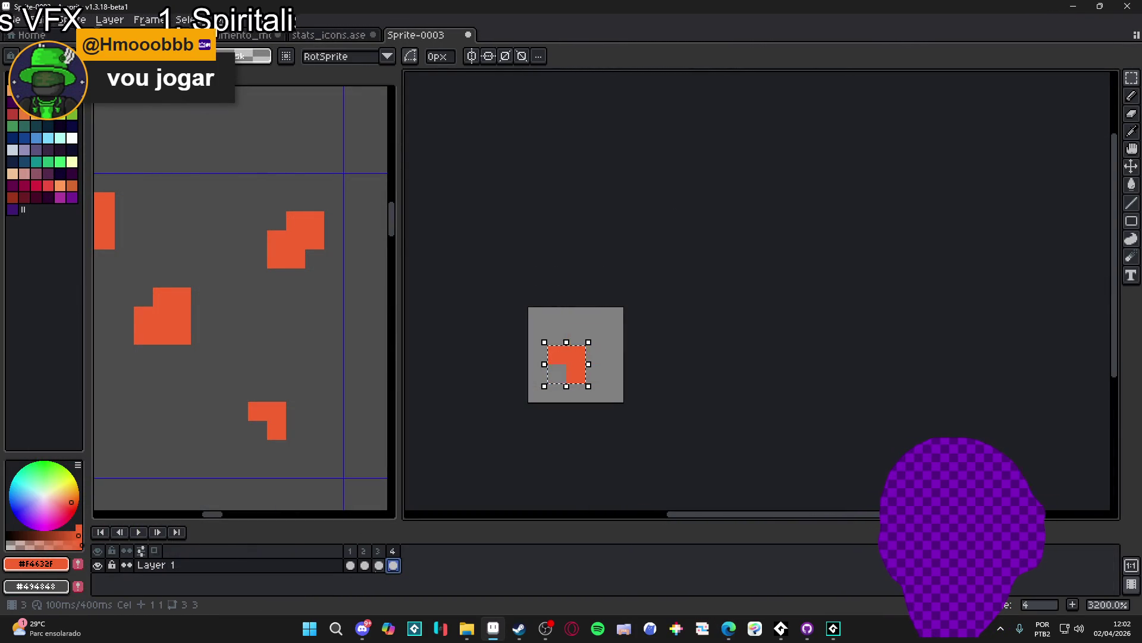
click(384, 567)
click(392, 567)
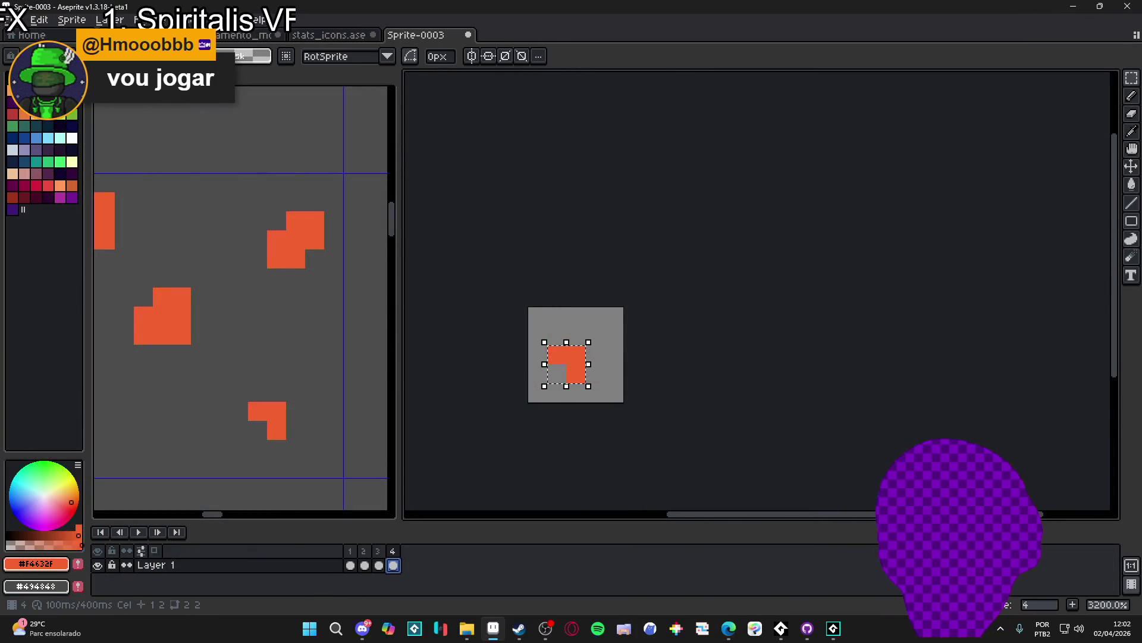
click(379, 565)
click(350, 565)
click(365, 565)
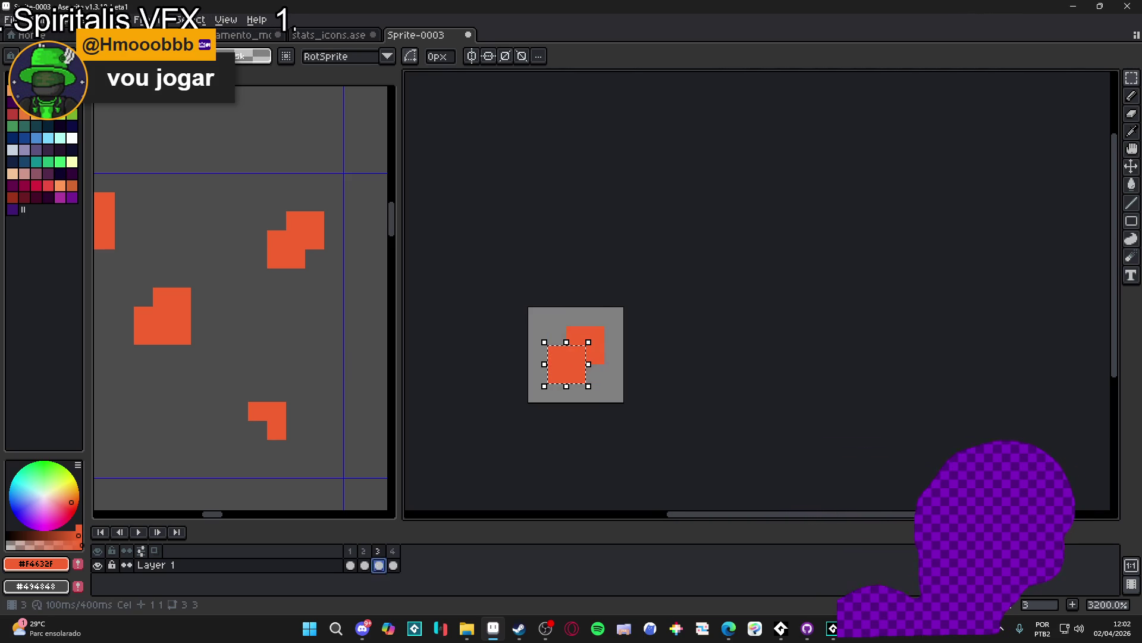
click(78, 19)
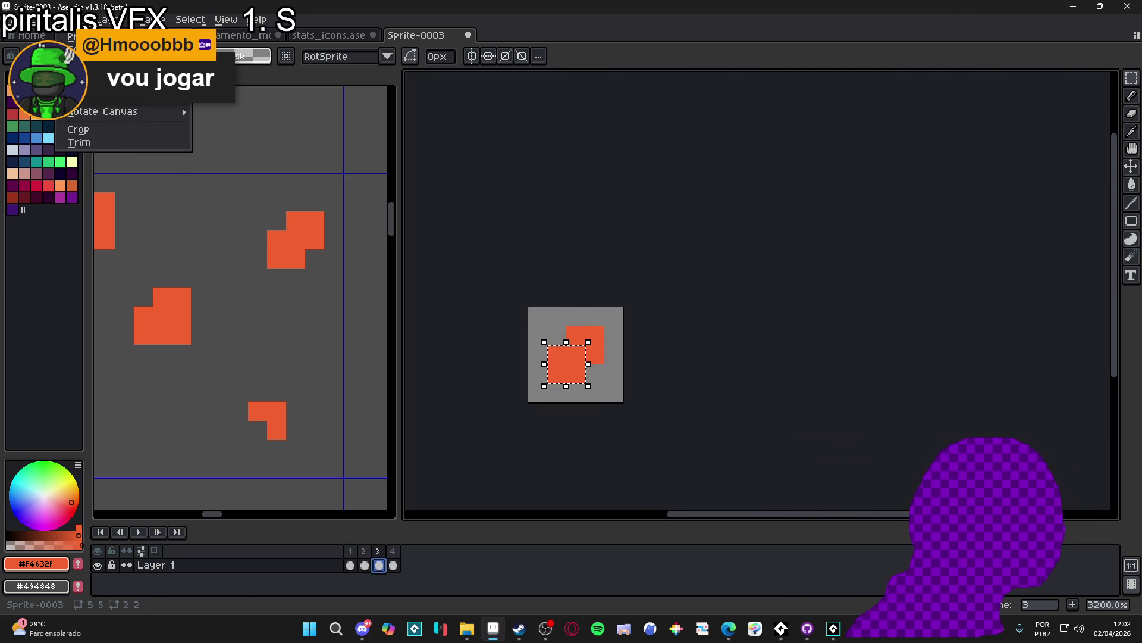
click(153, 145)
Save the sprite as spr_dissipating_part.gif in the RPGENEROUS vfx/parts folder
click(12, 19)
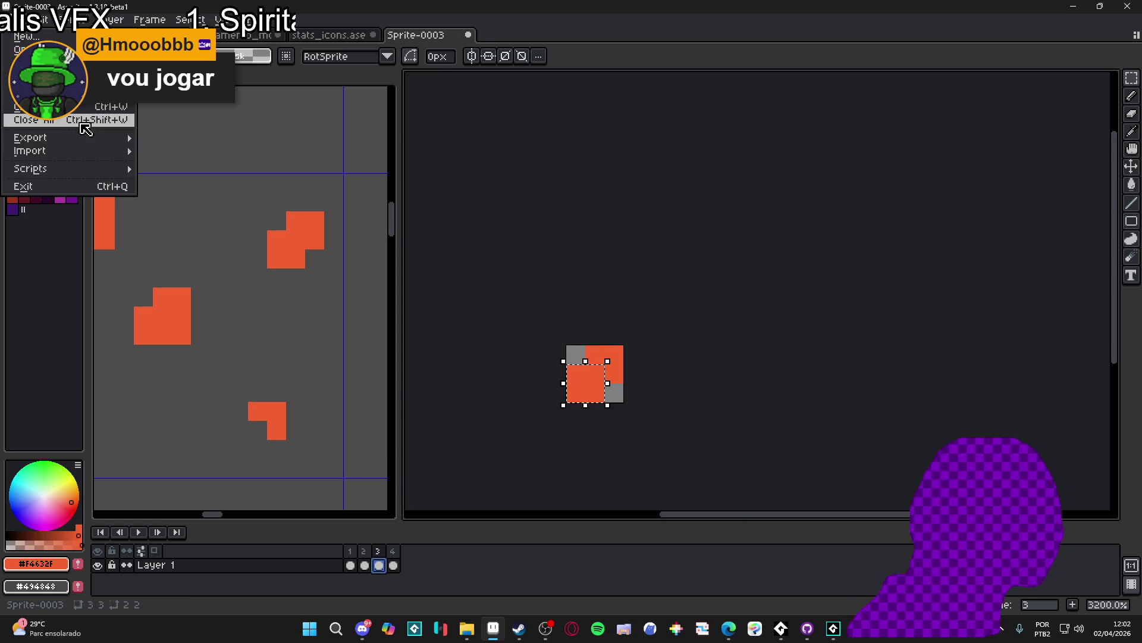
click(78, 119)
click(744, 520)
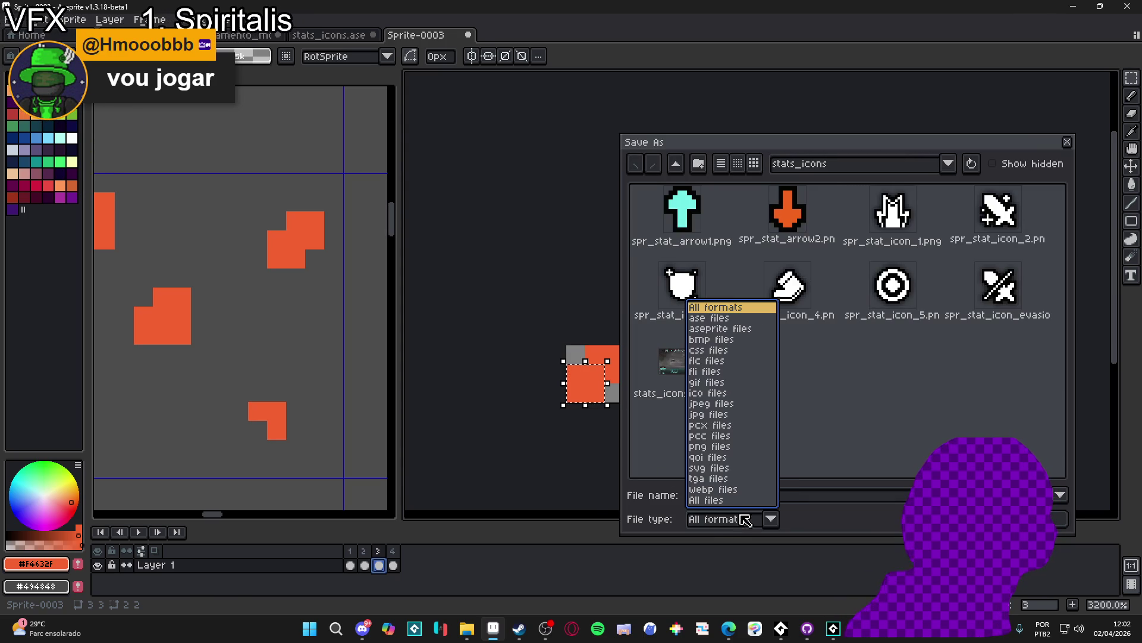
click(725, 382)
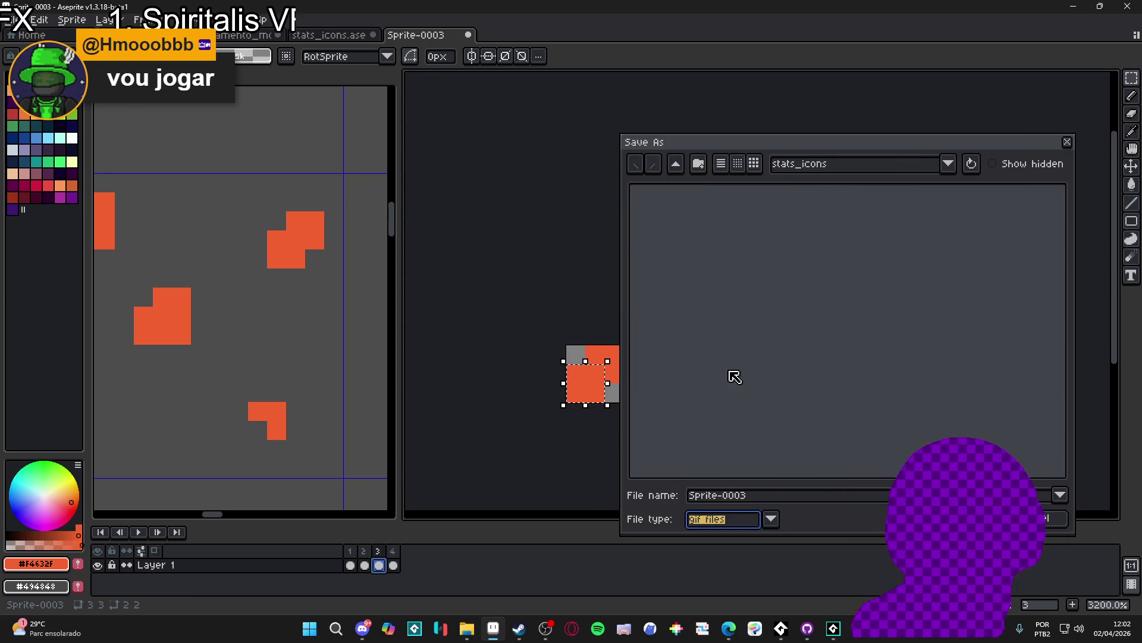
click(673, 171)
click(673, 170)
click(675, 164)
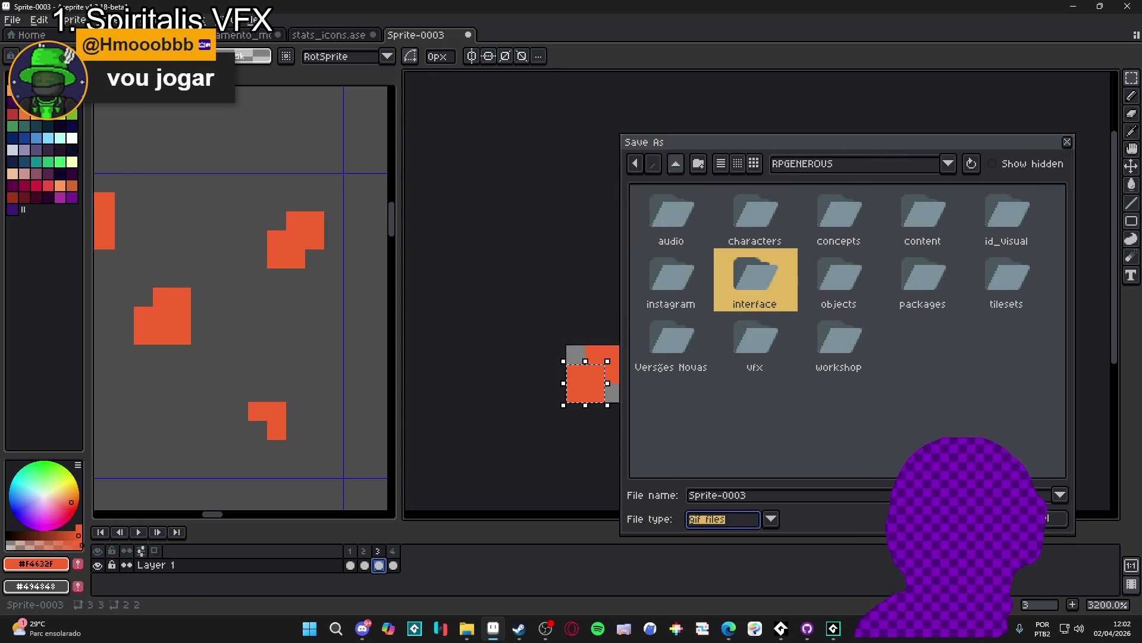
double_click(767, 350)
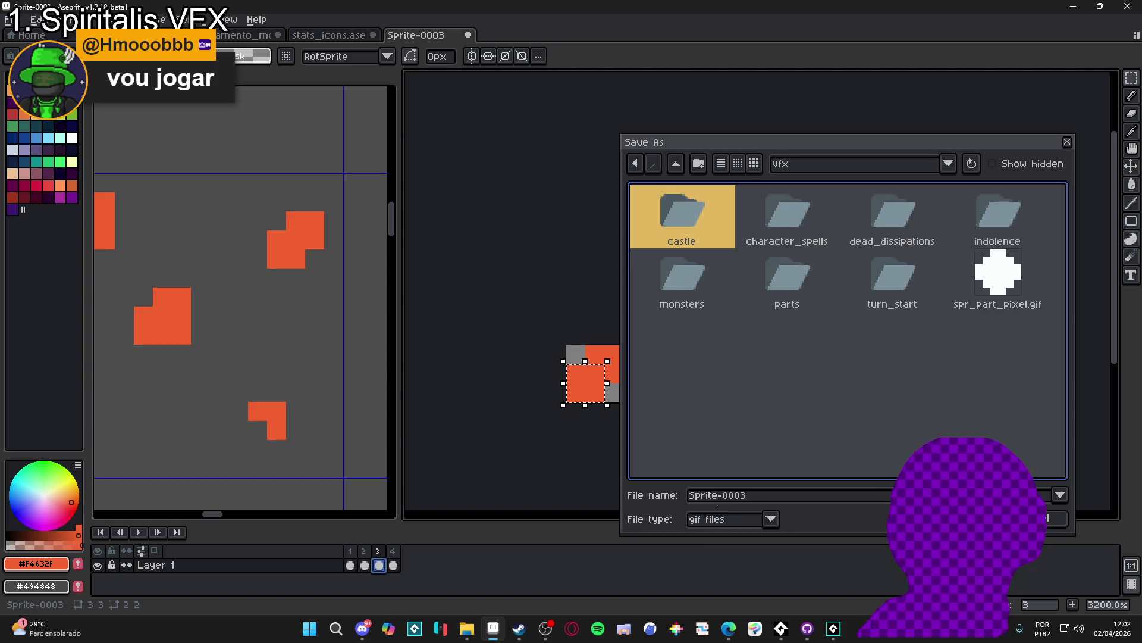
triple_click(737, 495)
text(spr_dissipating)
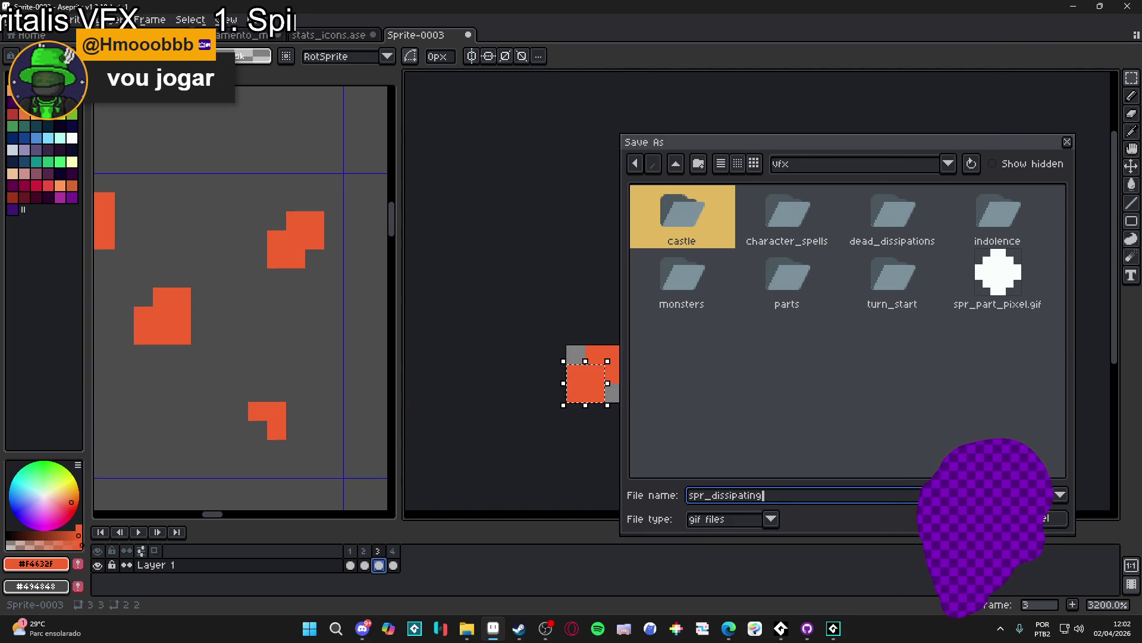
text(_part)
click(805, 293)
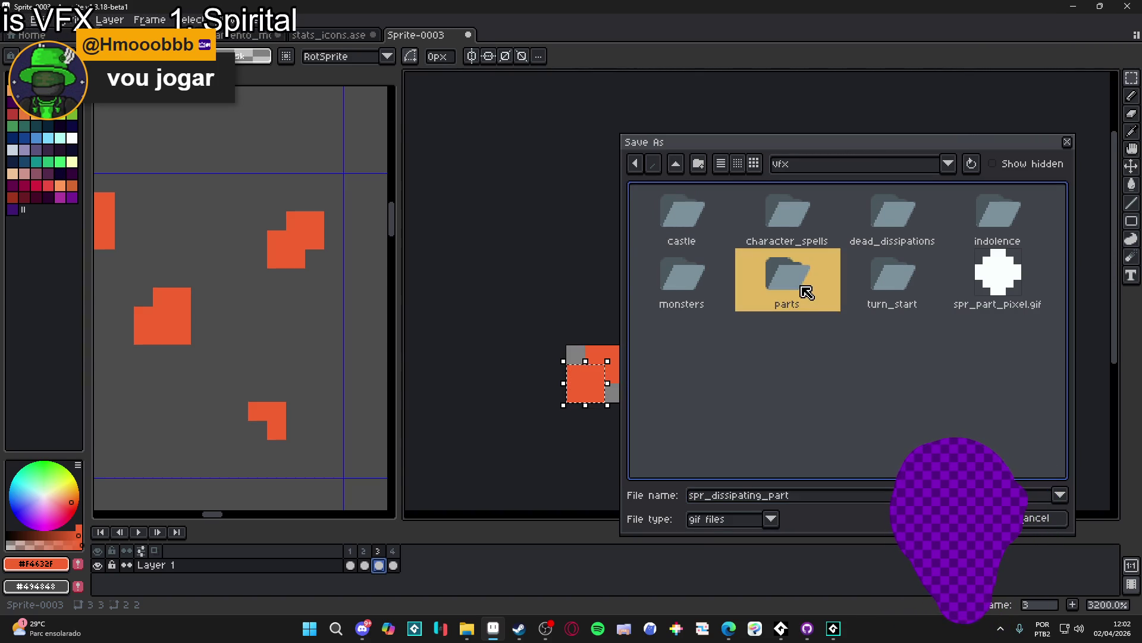
double_click(801, 303)
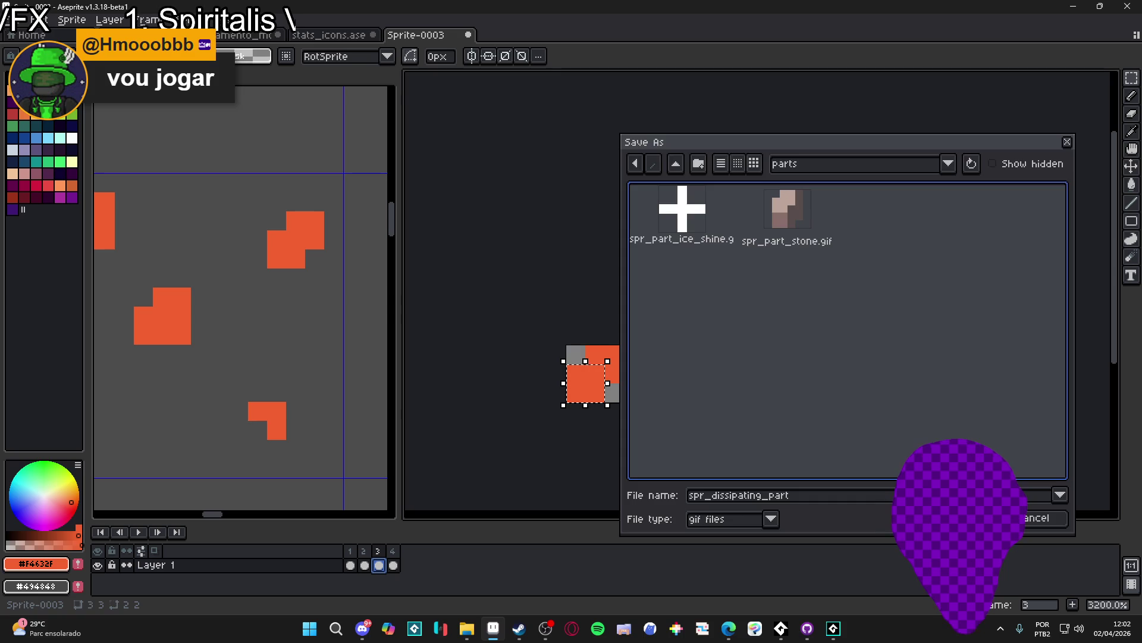
key(Return)
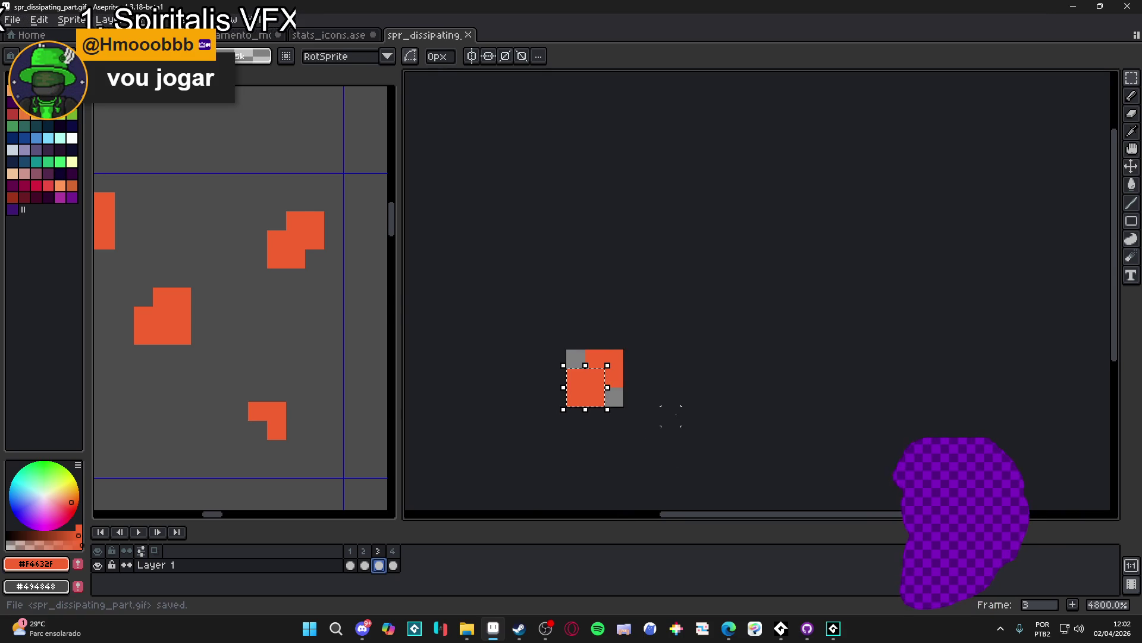
scroll(671, 415, down, 1)
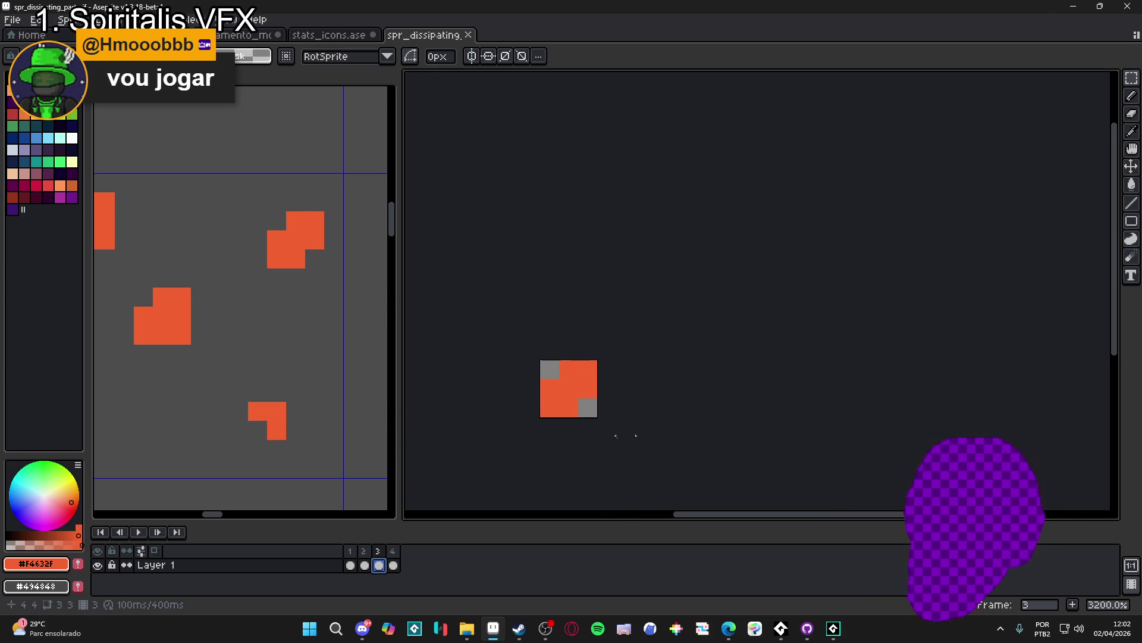
Back in GameMaker, inspect the imported spr_dissipating_part sprite asset
click(832, 628)
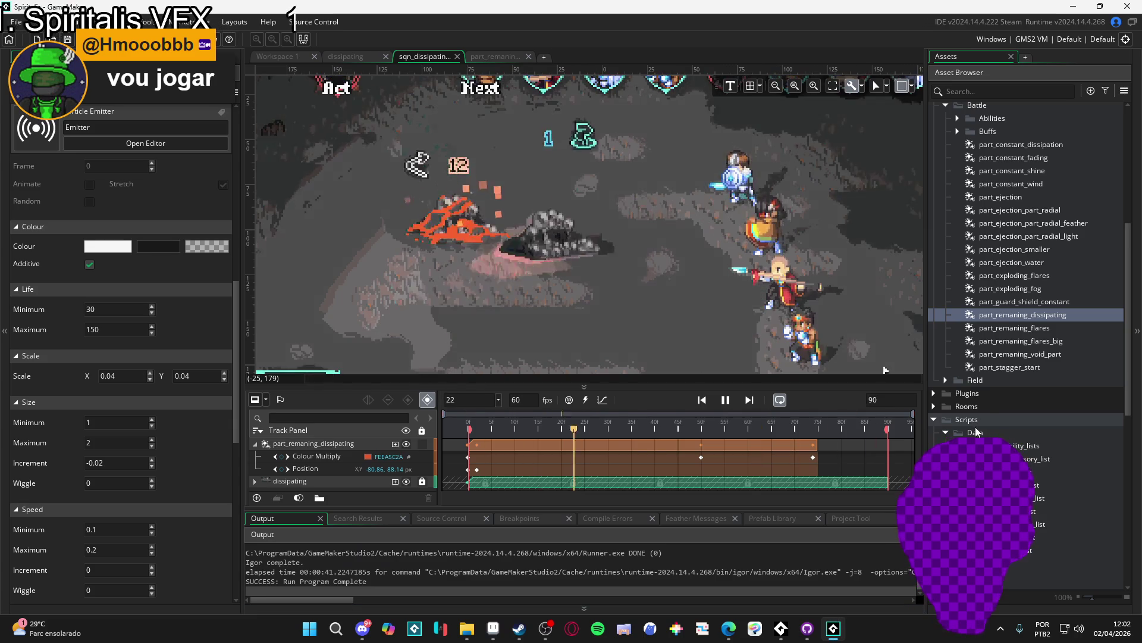
scroll(1032, 384, down, 10)
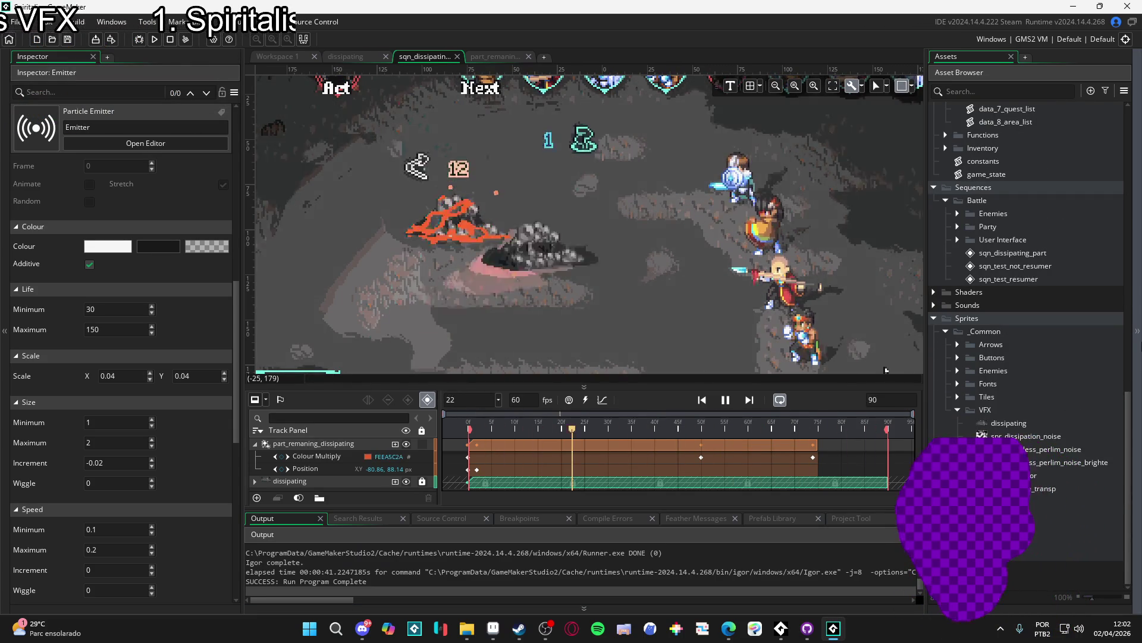
click(1001, 424)
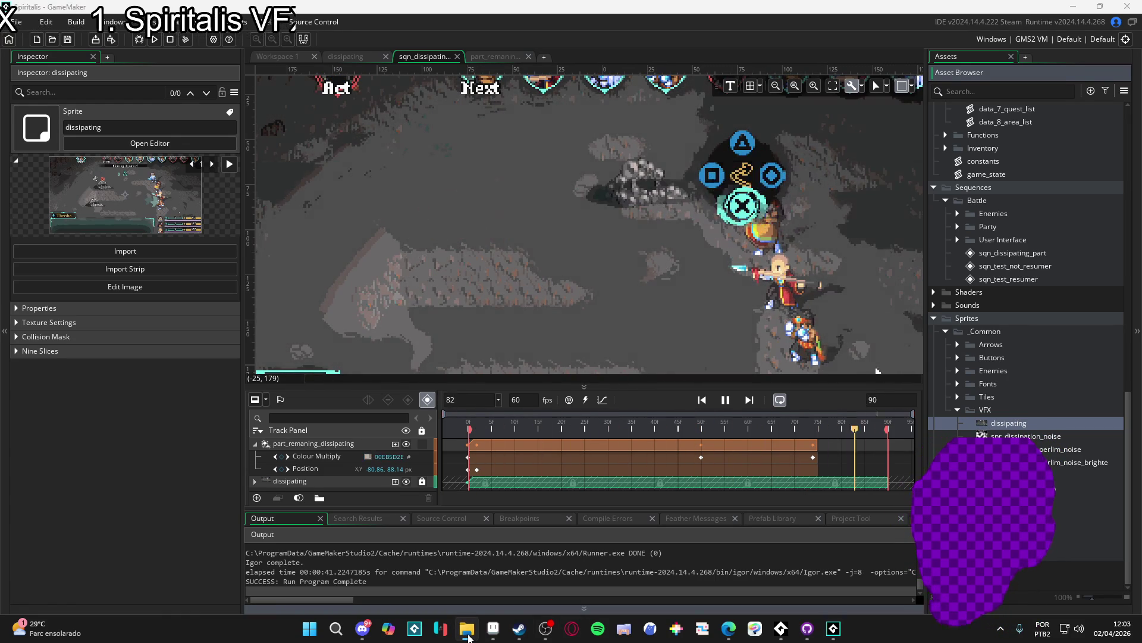
mouse_move(462, 631)
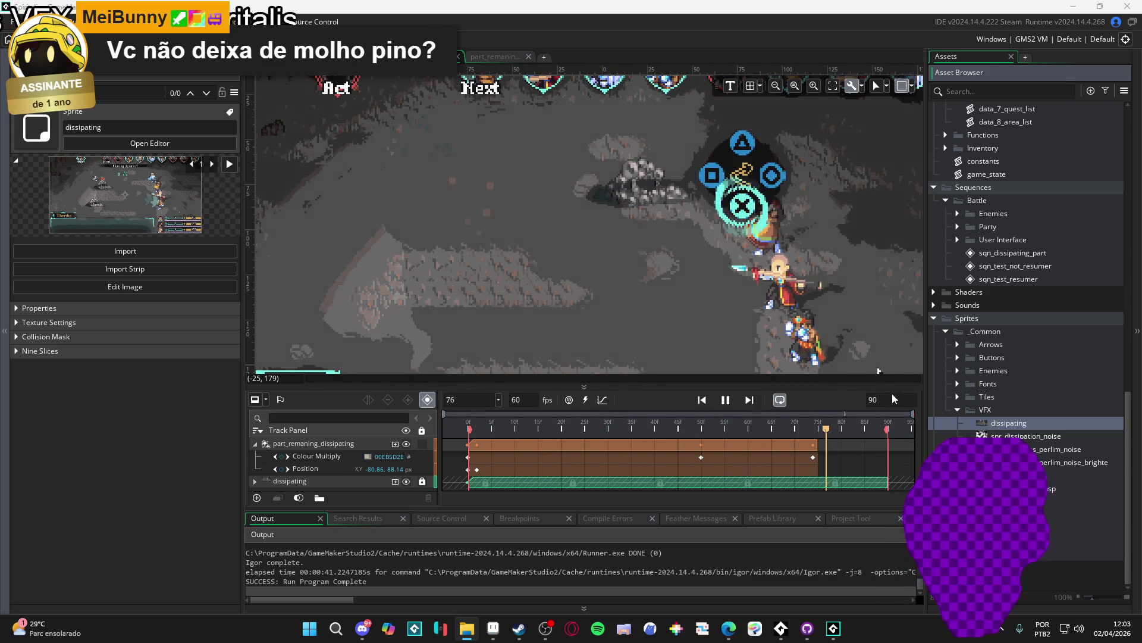
Open sqn_dissipating_part from the Asset Browser in the Sequence Editor
double_click(1037, 424)
double_click(1050, 259)
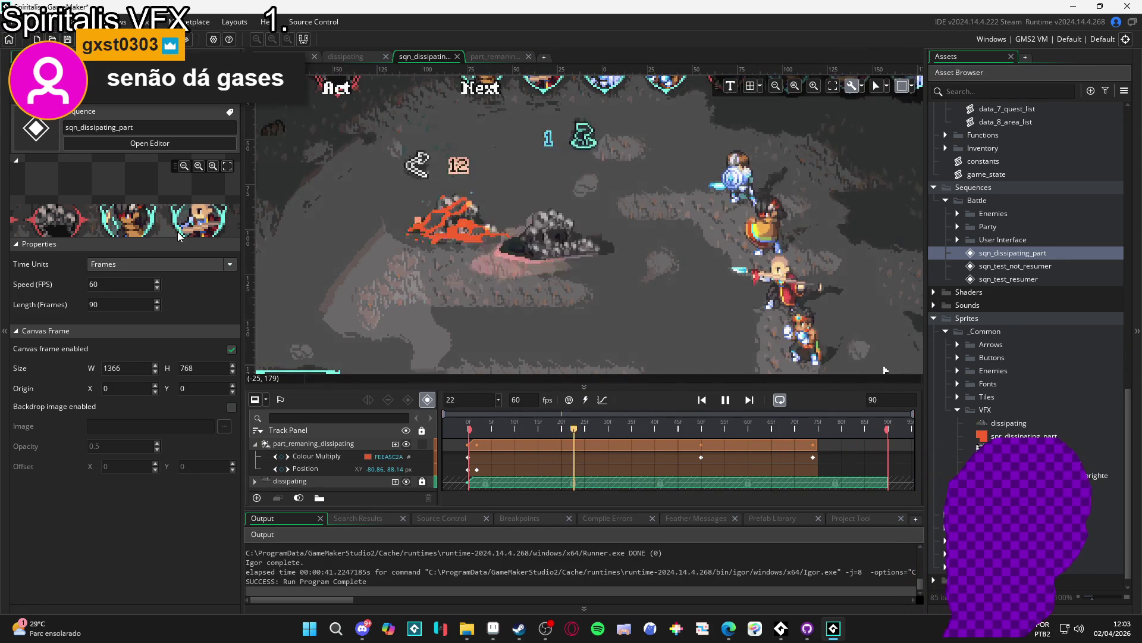
click(504, 60)
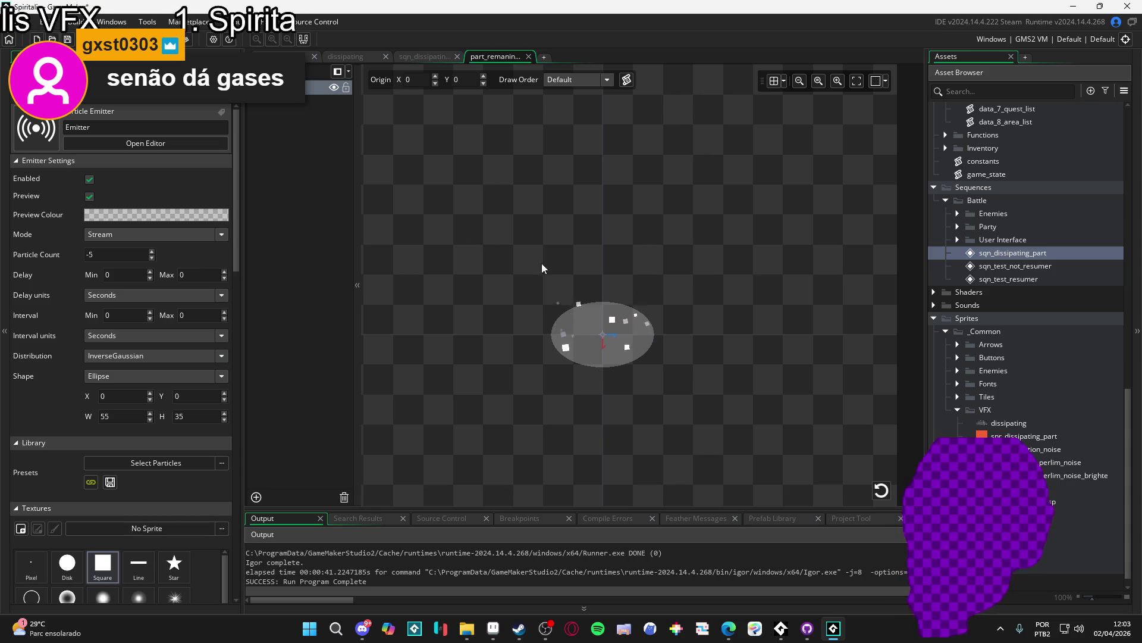
Drag spr_dissipating_part onto the emitter's Textures field as the particle texture
click(1023, 436)
click(315, 87)
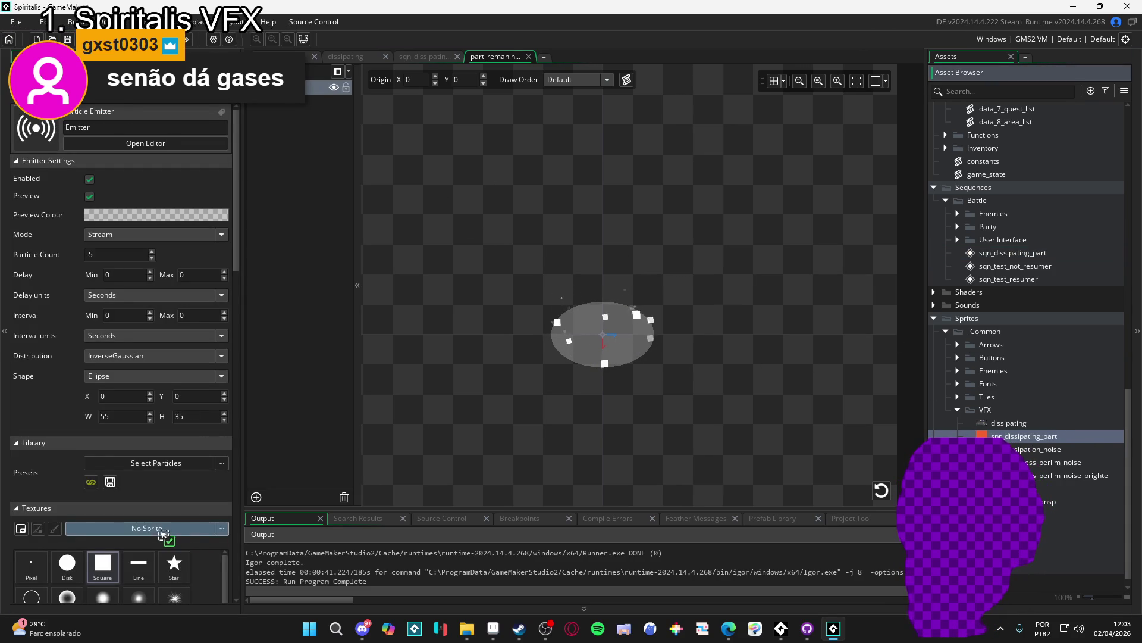
drag(163, 532, 164, 534)
scroll(127, 483, down, 5)
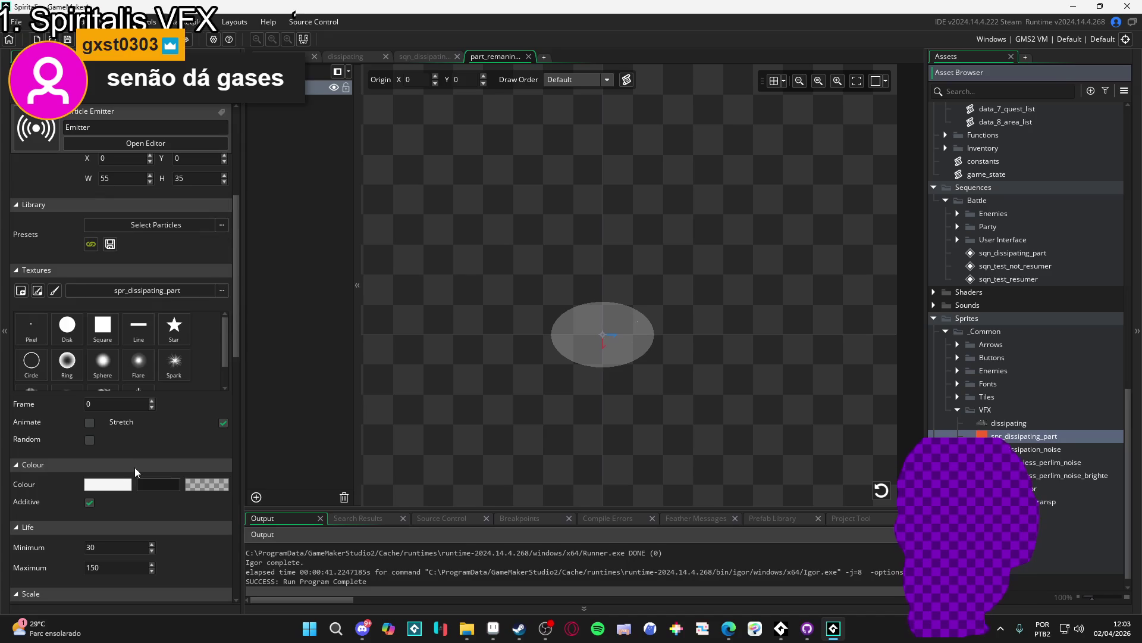
scroll(143, 529, down, 4)
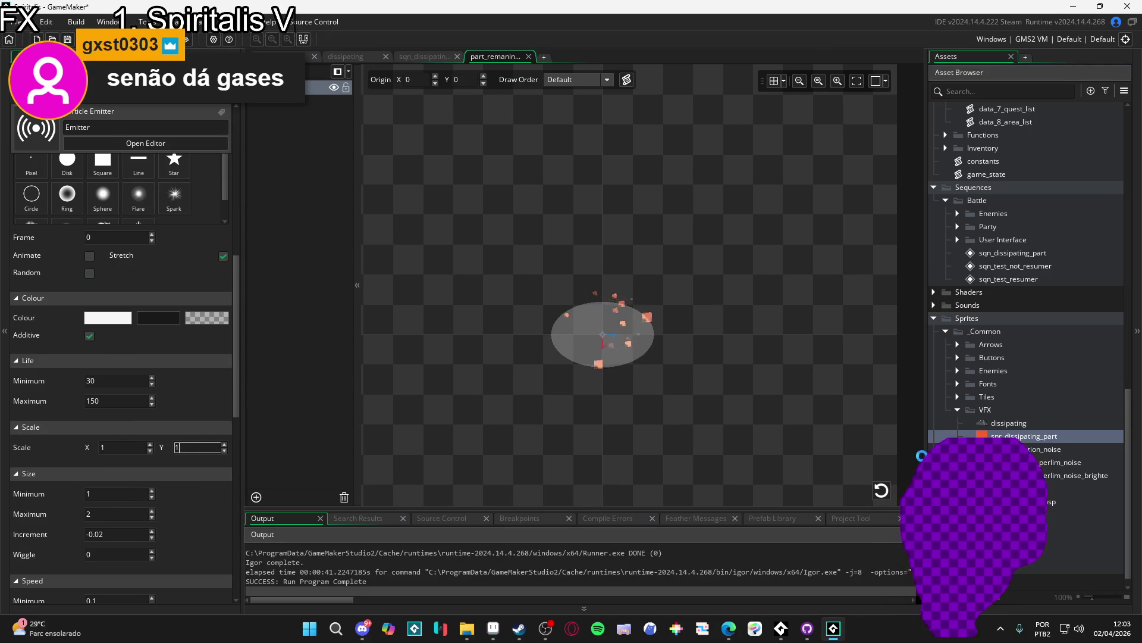
Inspect the spr_dissipating_part sprite's collision mask and texture settings
double_click(1023, 436)
click(326, 233)
click(337, 213)
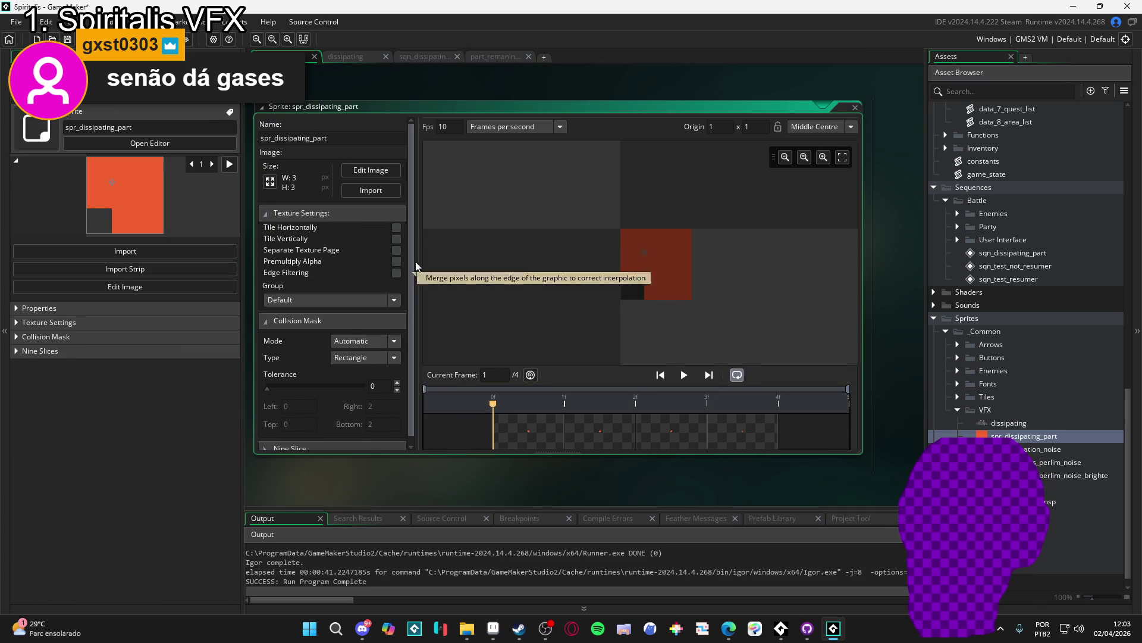
click(495, 56)
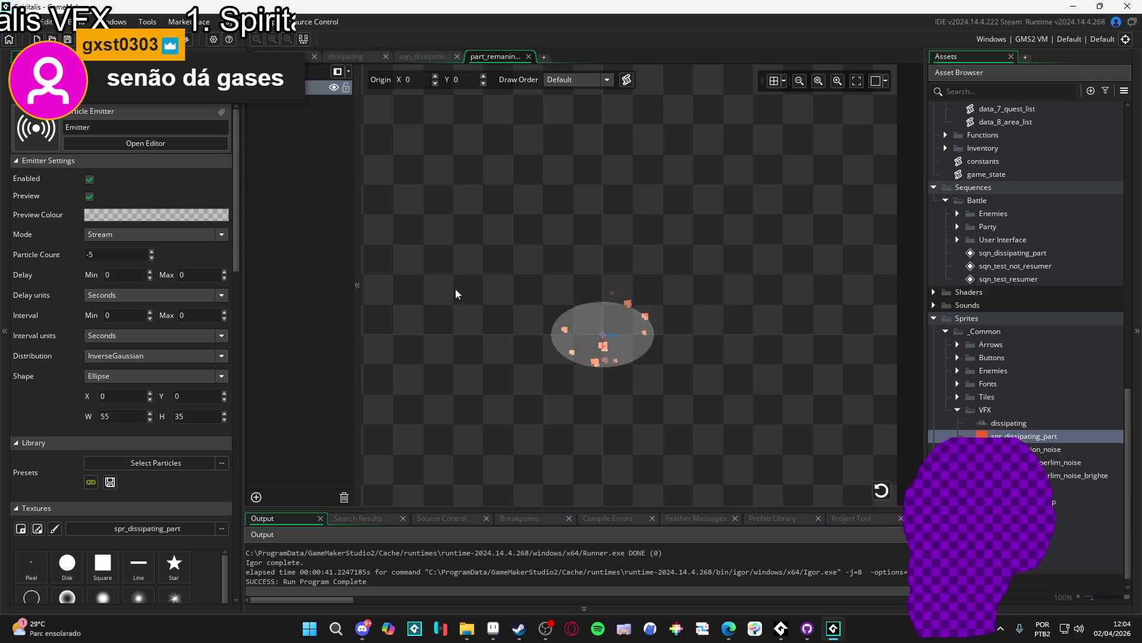
scroll(144, 332, down, 5)
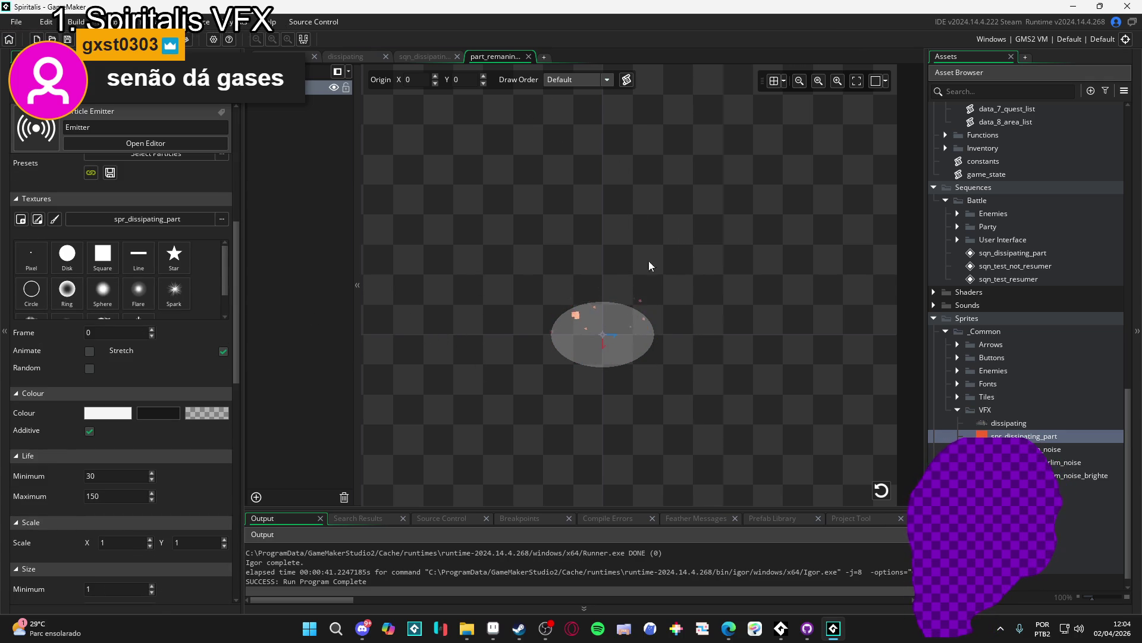
click(424, 57)
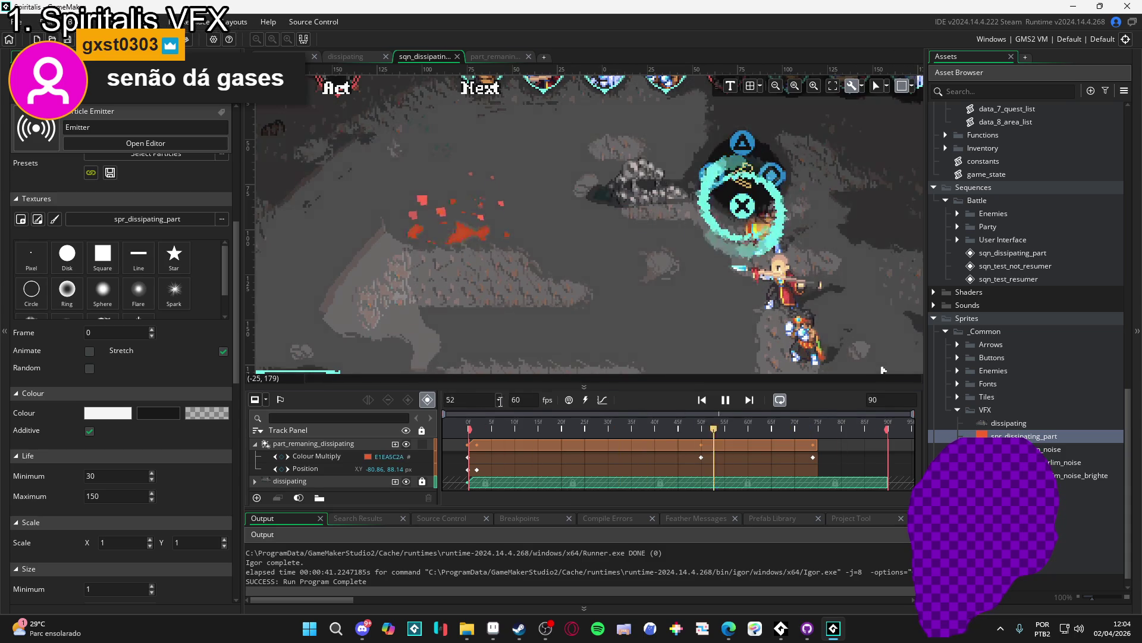
key(space)
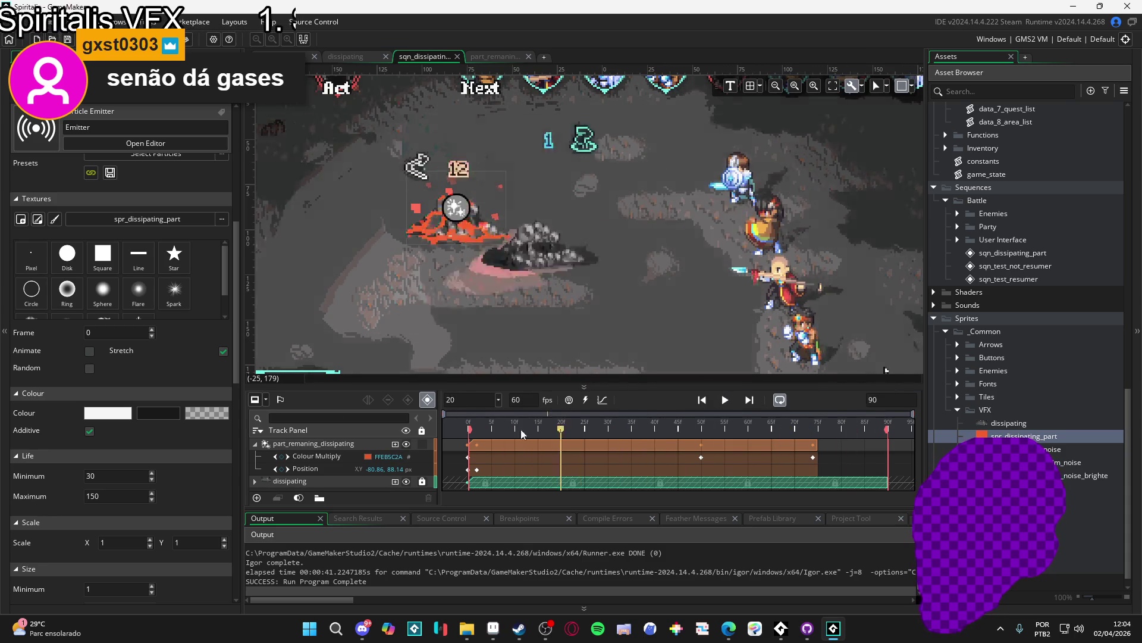
click(494, 57)
click(432, 56)
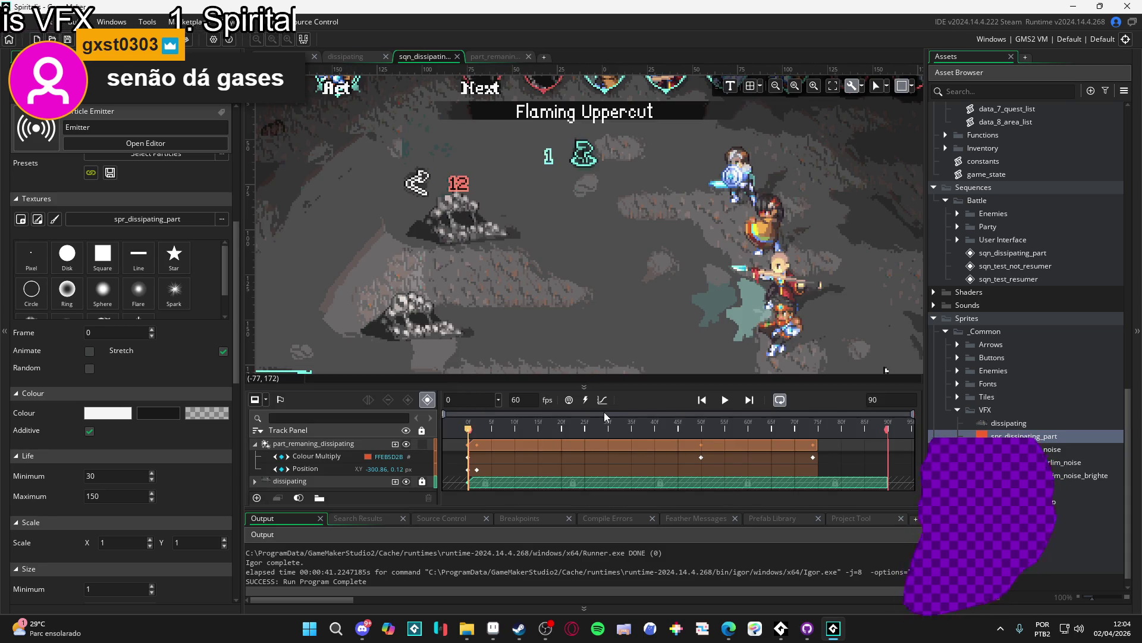
click(727, 399)
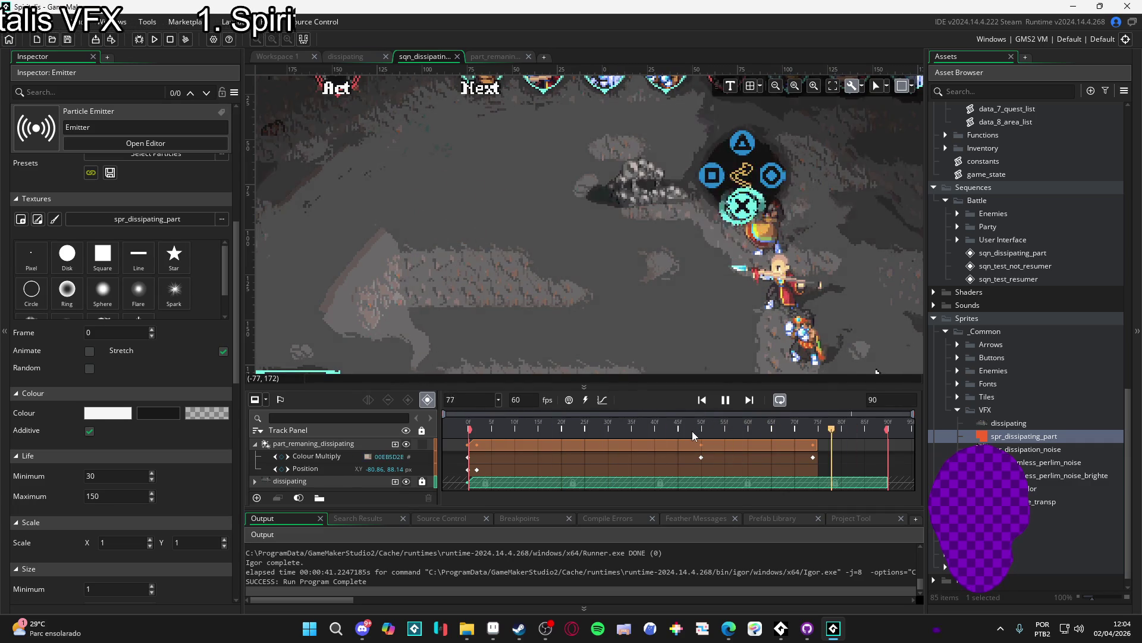
key(space)
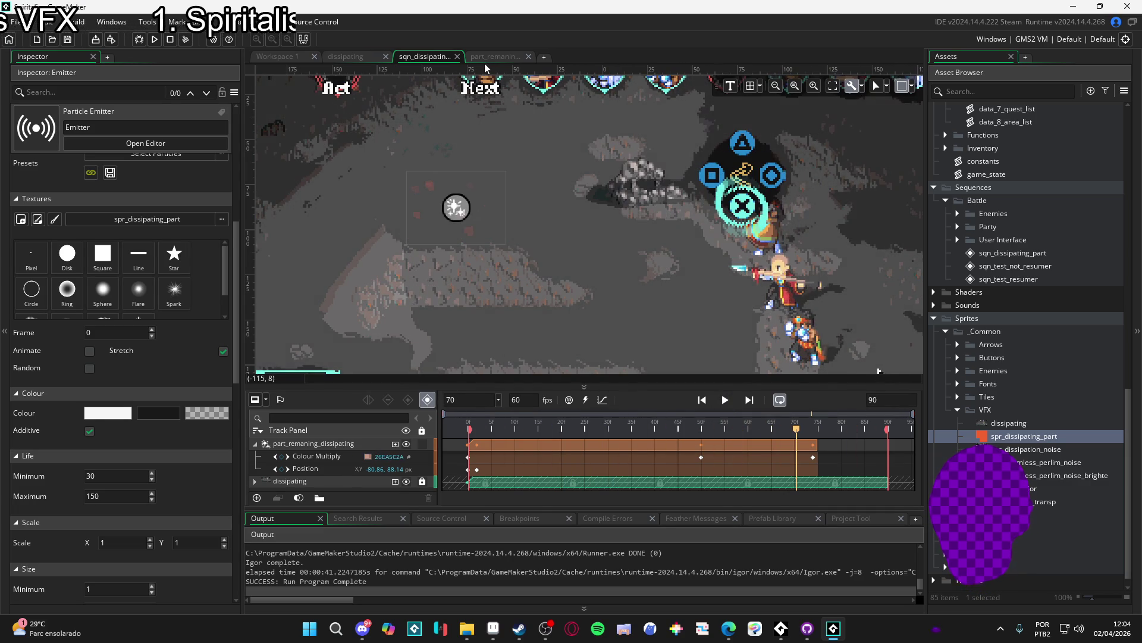
click(481, 58)
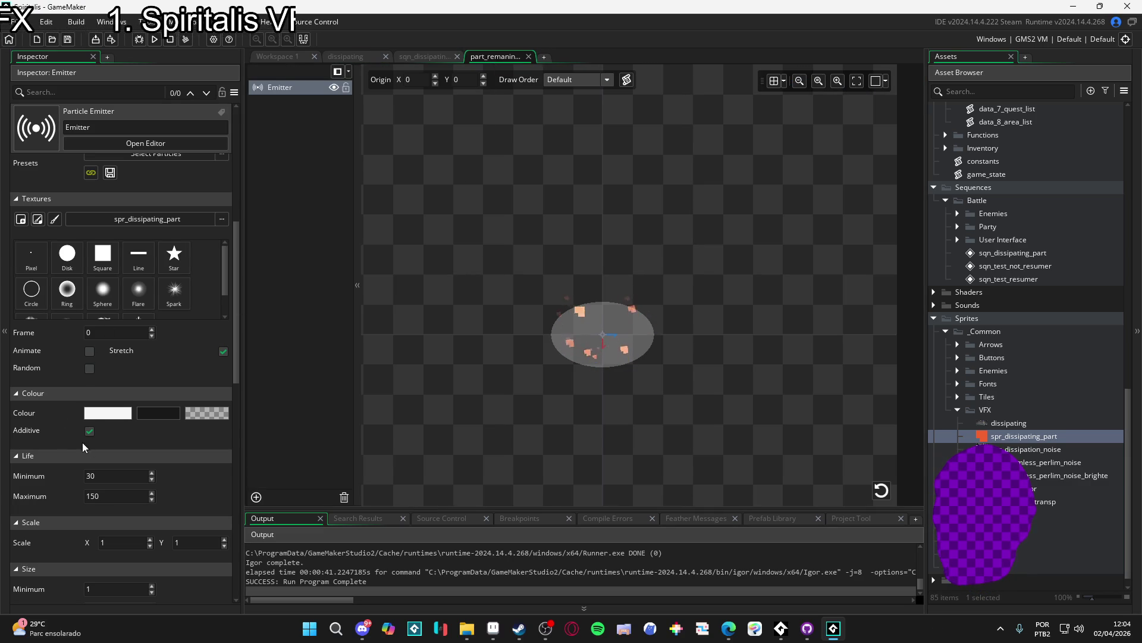
Set the particles' second colour to pure black (000000) and play sqn_dissipating_part to preview it
scroll(78, 387, up, 6)
scroll(80, 287, down, 5)
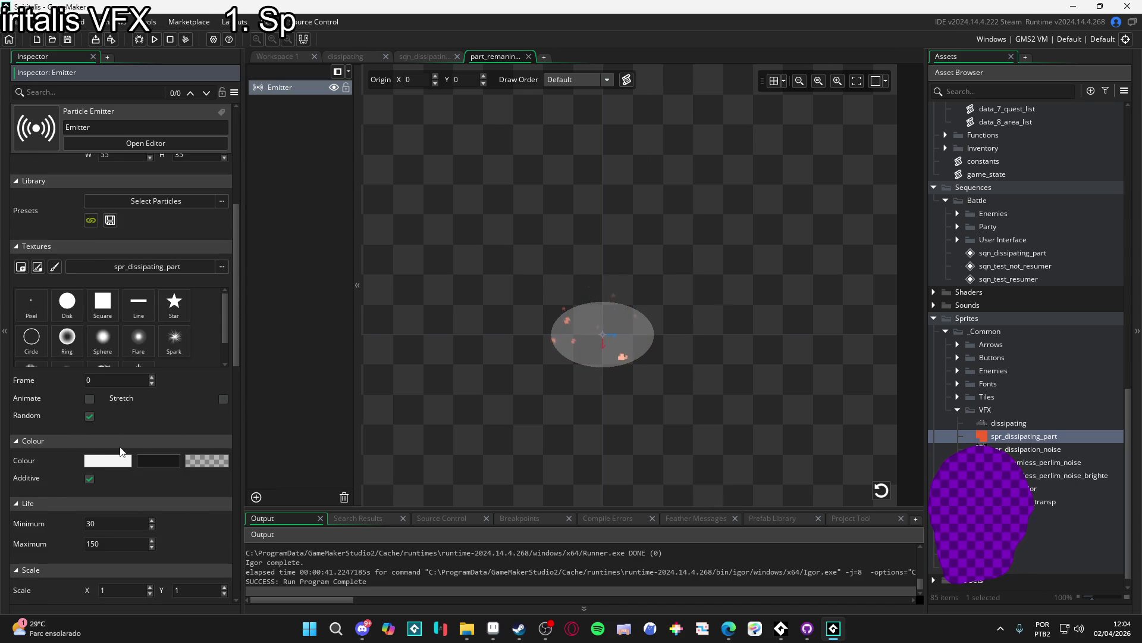
scroll(66, 464, down, 10)
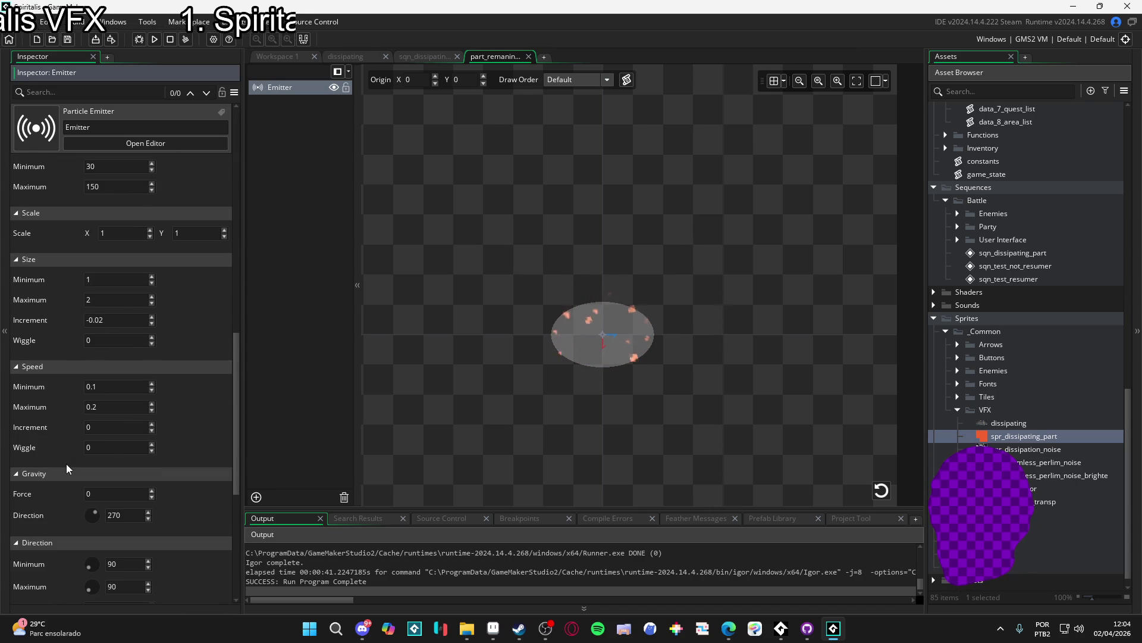
scroll(66, 468, down, 3)
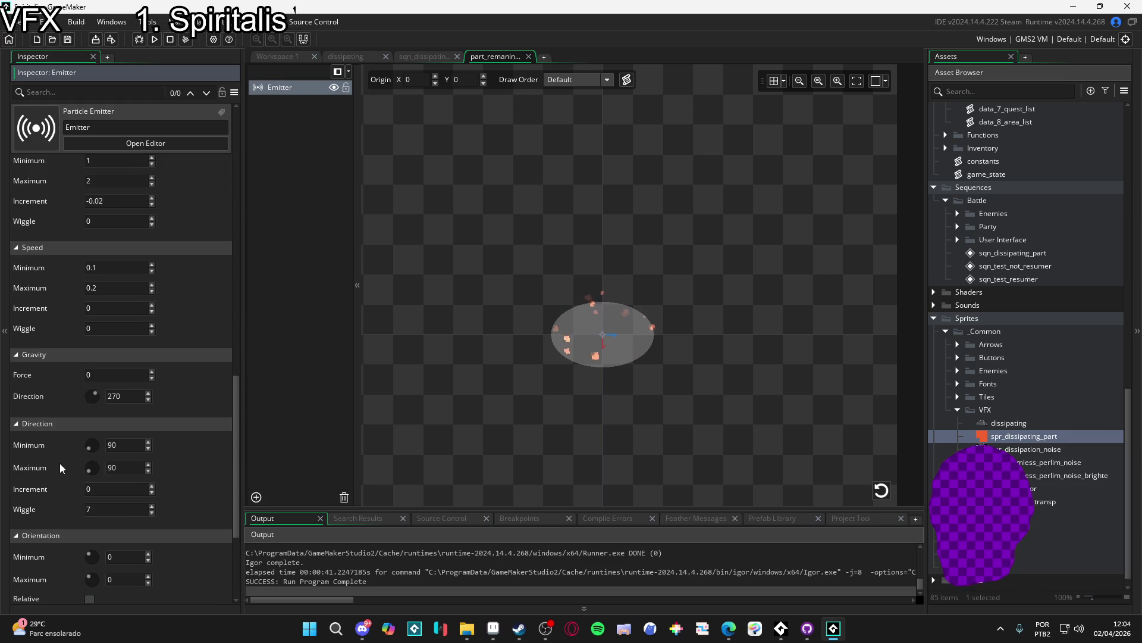
scroll(44, 469, up, 10)
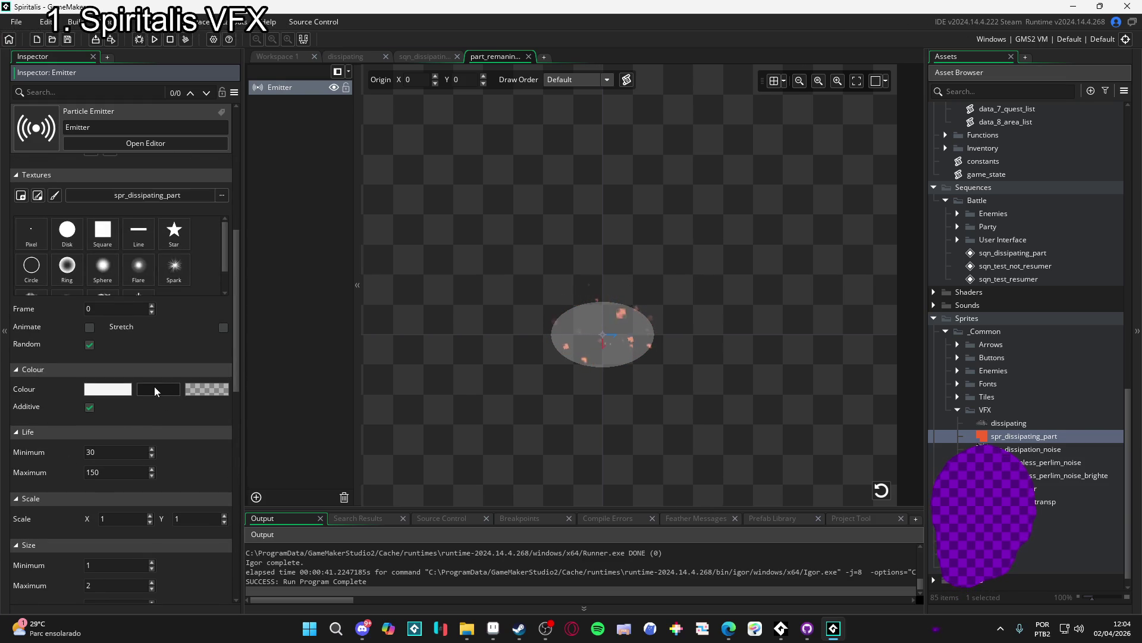
click(155, 387)
click(126, 229)
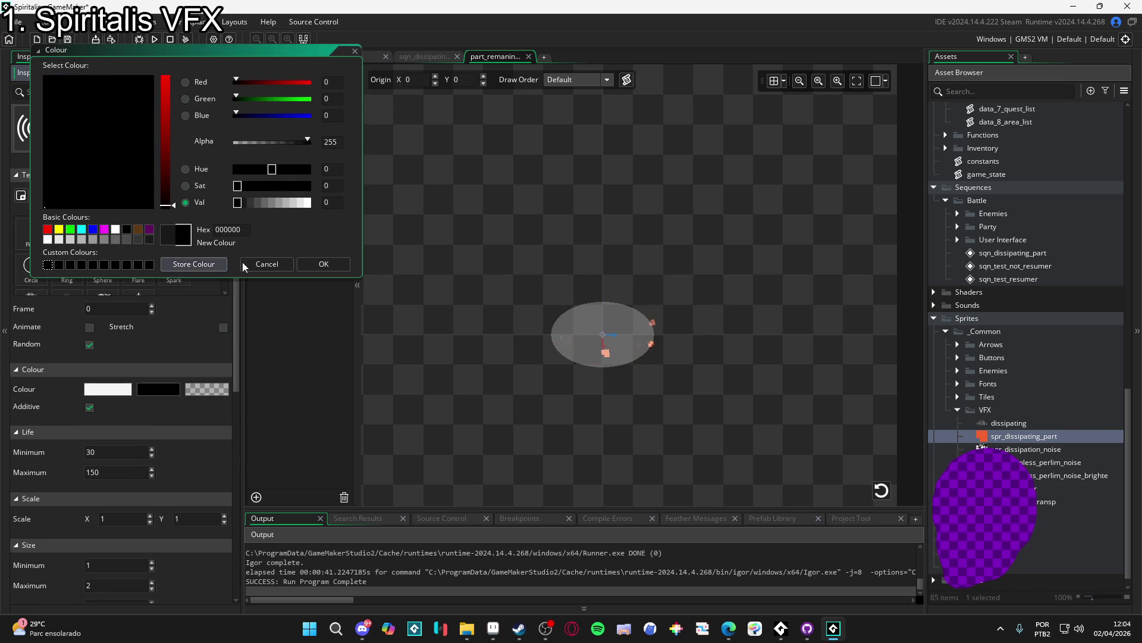
click(343, 269)
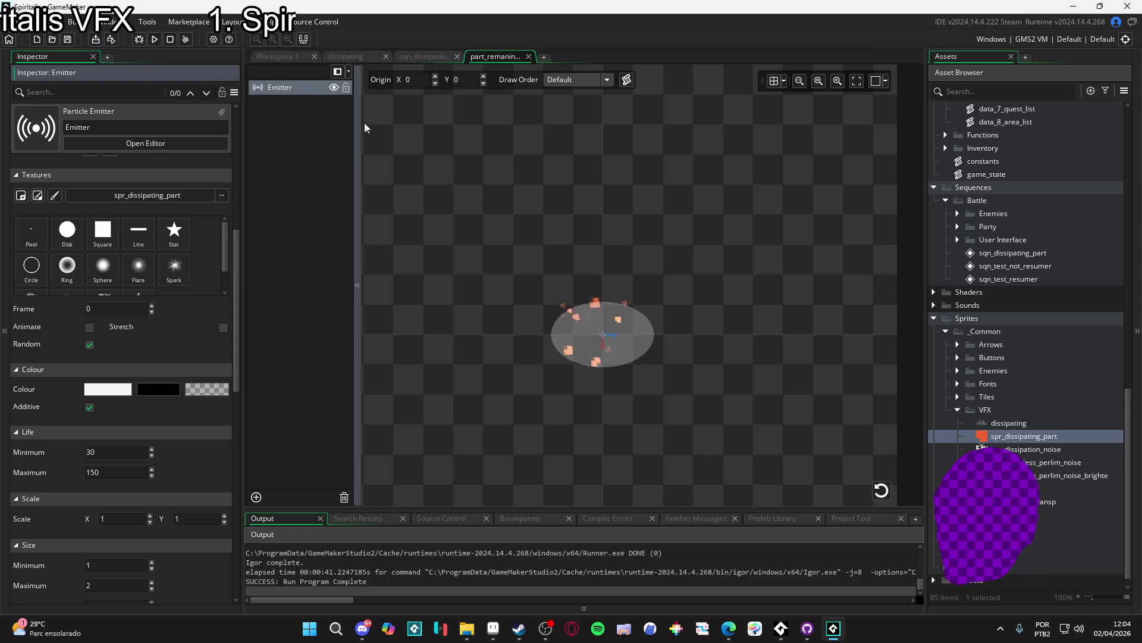
click(423, 56)
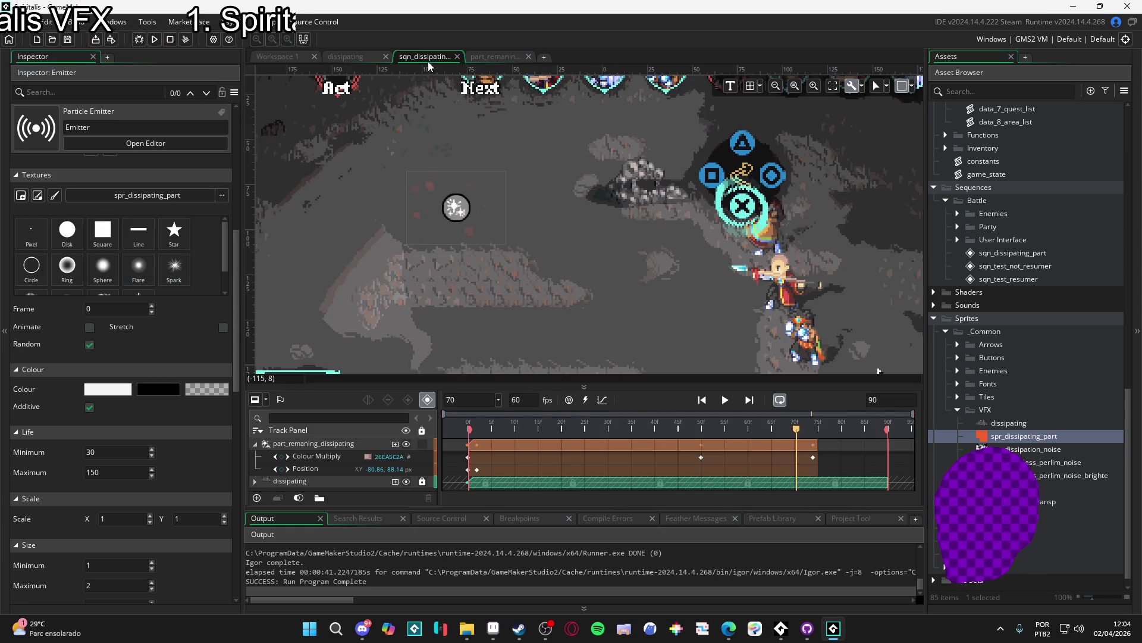
click(727, 402)
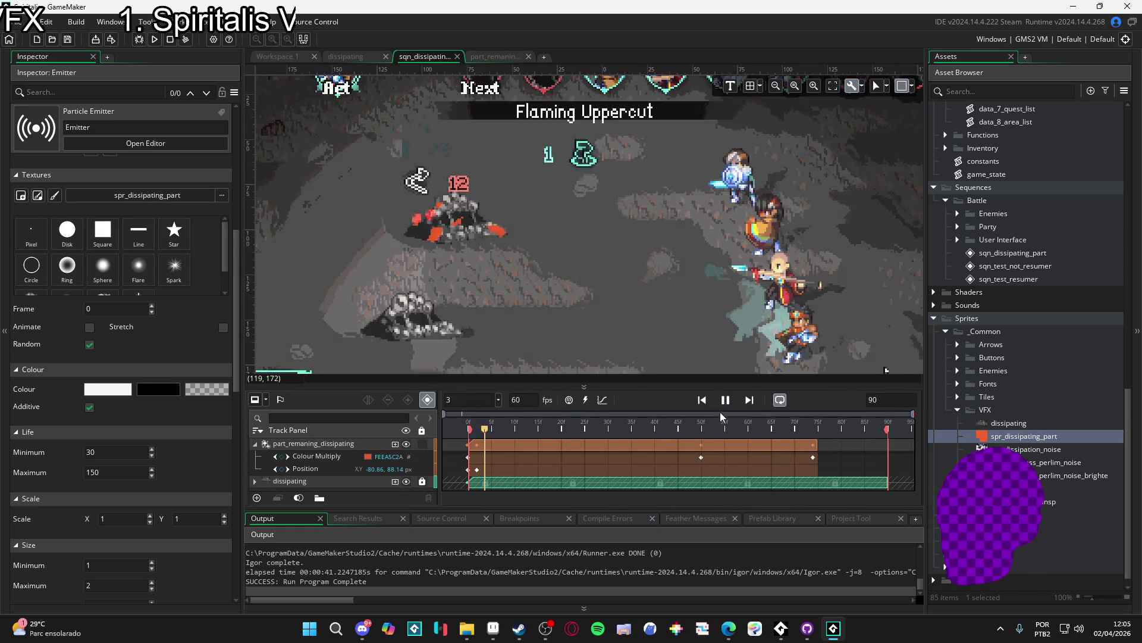